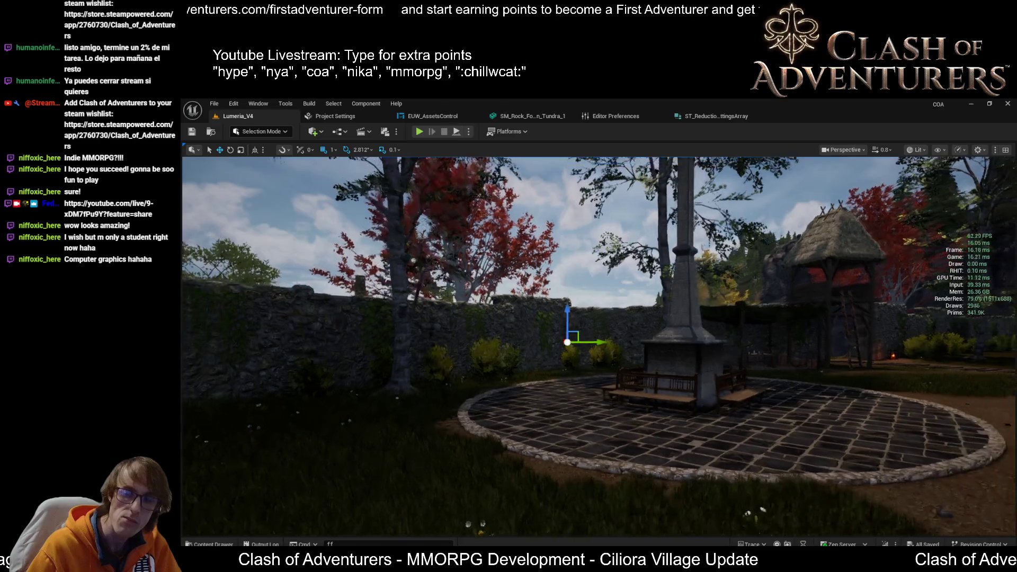
- Fly the camera toward the stone plaza, glance at ST_ReductionSettingsArray, then return to Lumeria_V4
key("w")
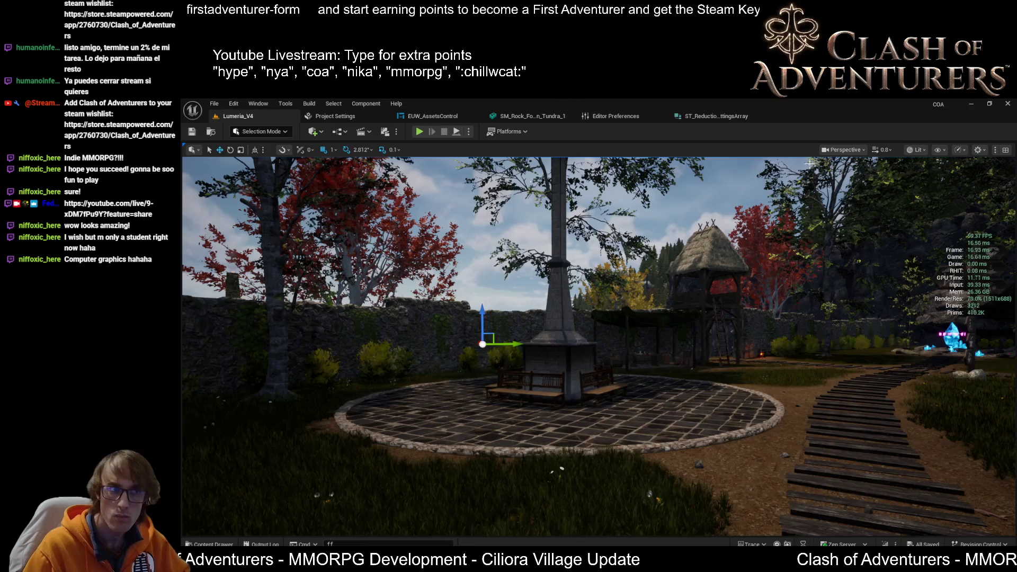
left_click(727, 115)
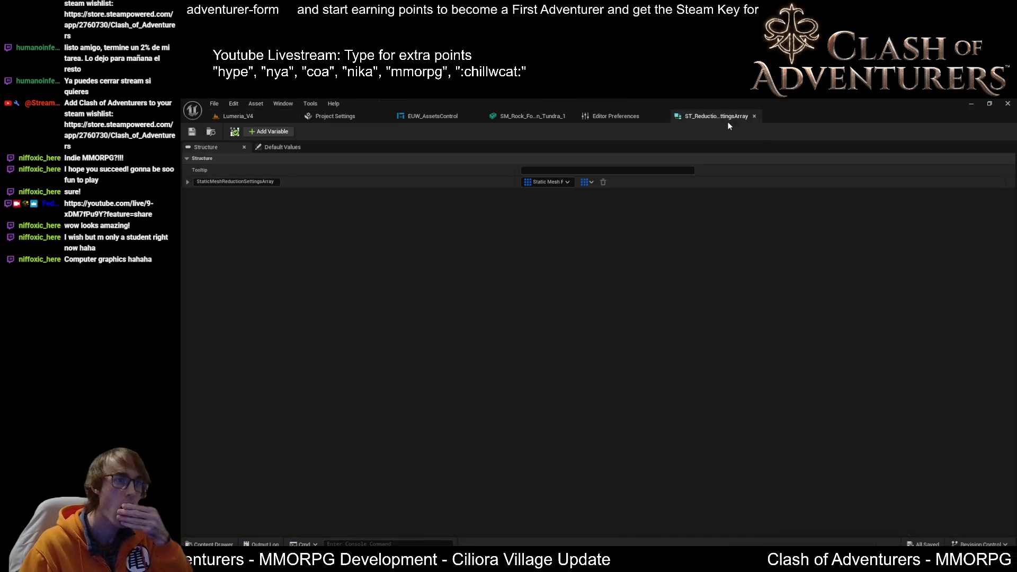
left_click(249, 116)
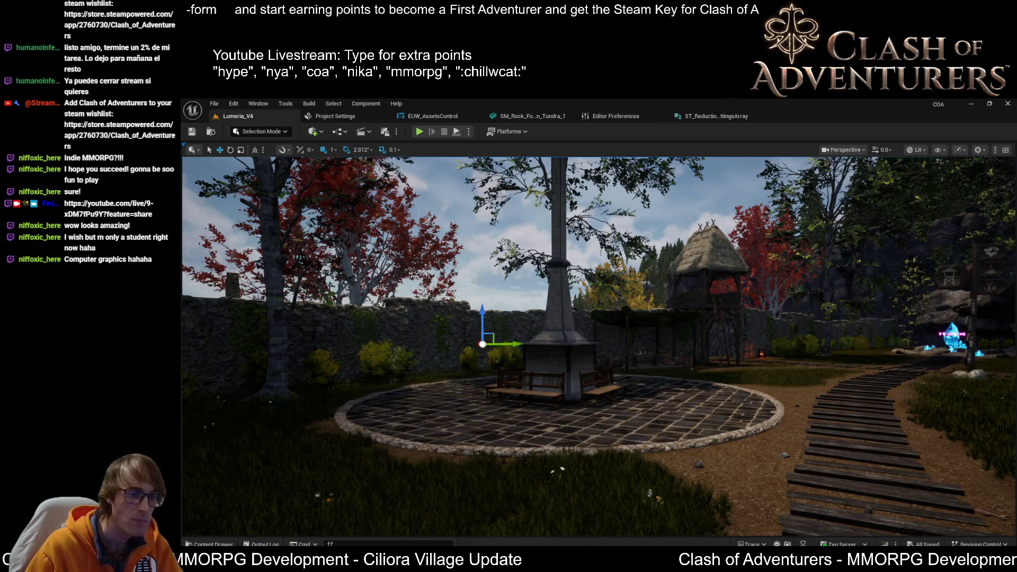
mouse_move(744, 519)
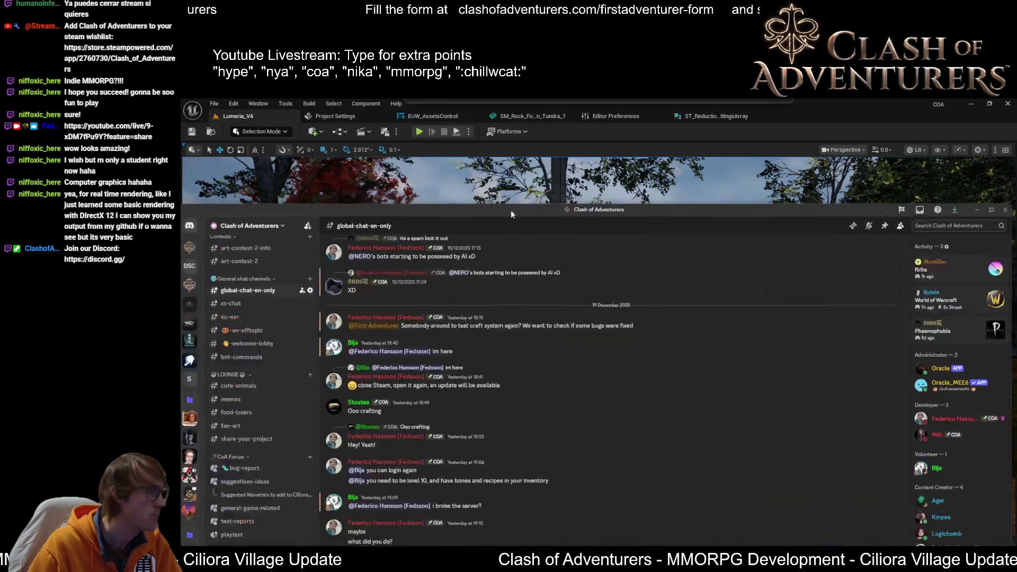
- Glance at #rules, open #share-your-project, then switch back to Unreal
scroll(265, 318, "up", 10)
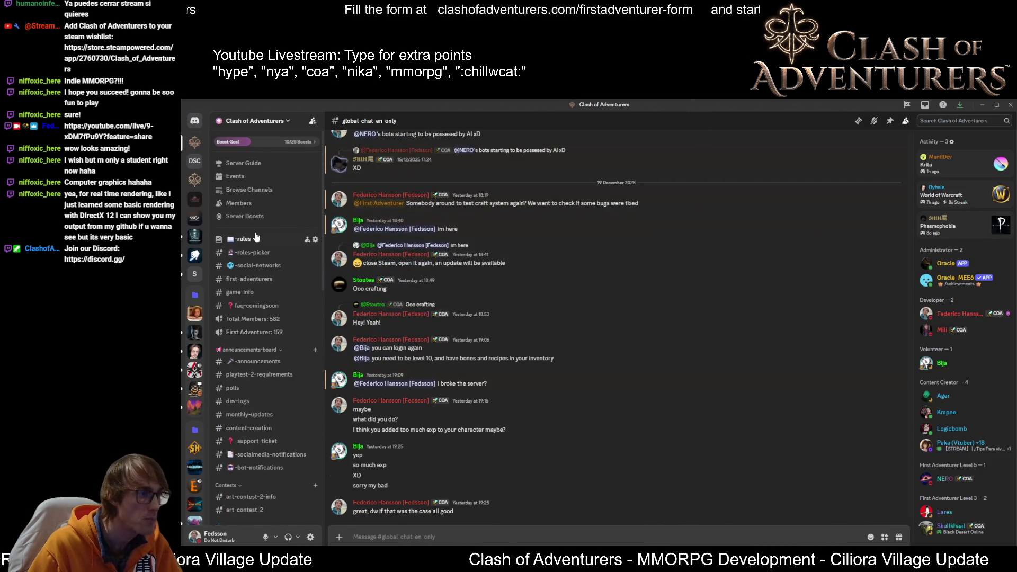
left_click(243, 239)
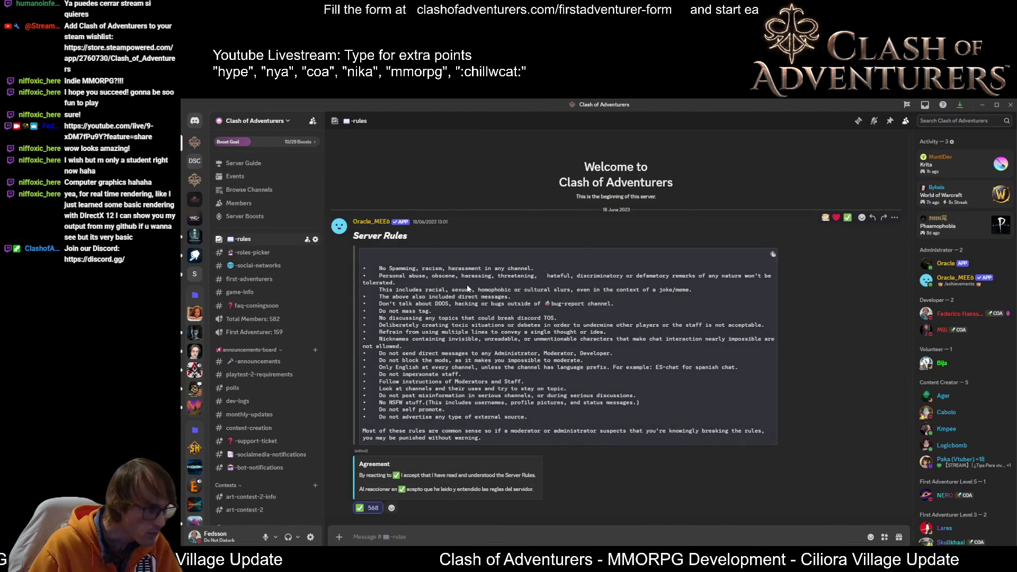
scroll(286, 296, "down", 5)
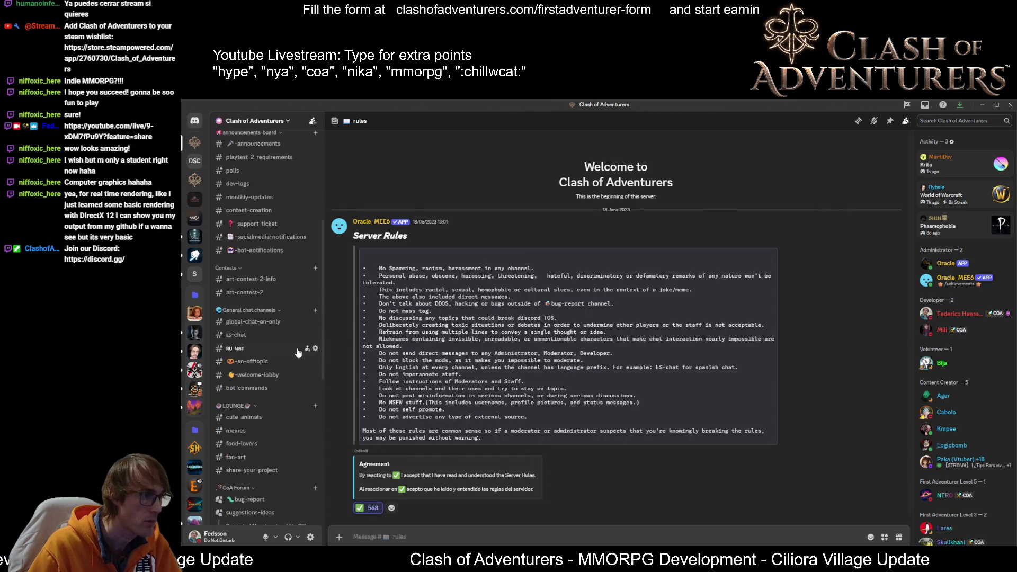
left_click(236, 471)
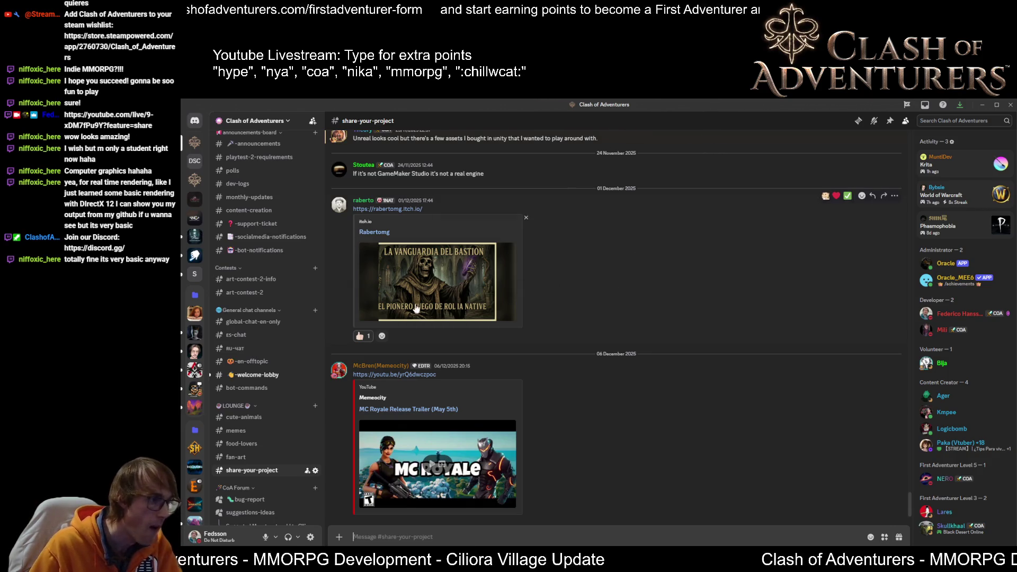
key("alt+Tab")
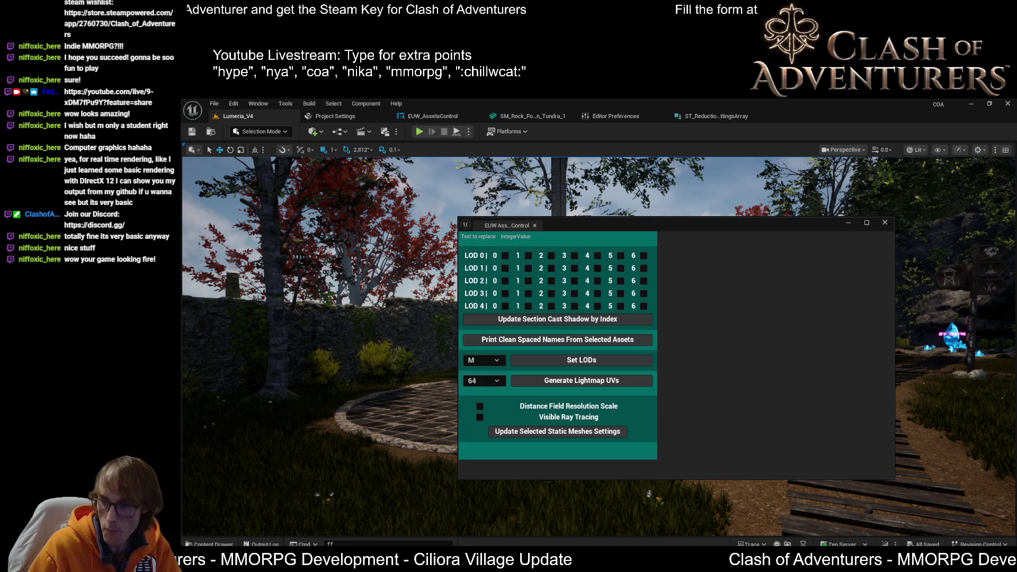
- Close EUW_AssetsControl, fly the camera to the stone house, and show ST_ReductionSettingsArray
left_click(848, 223)
key("w")
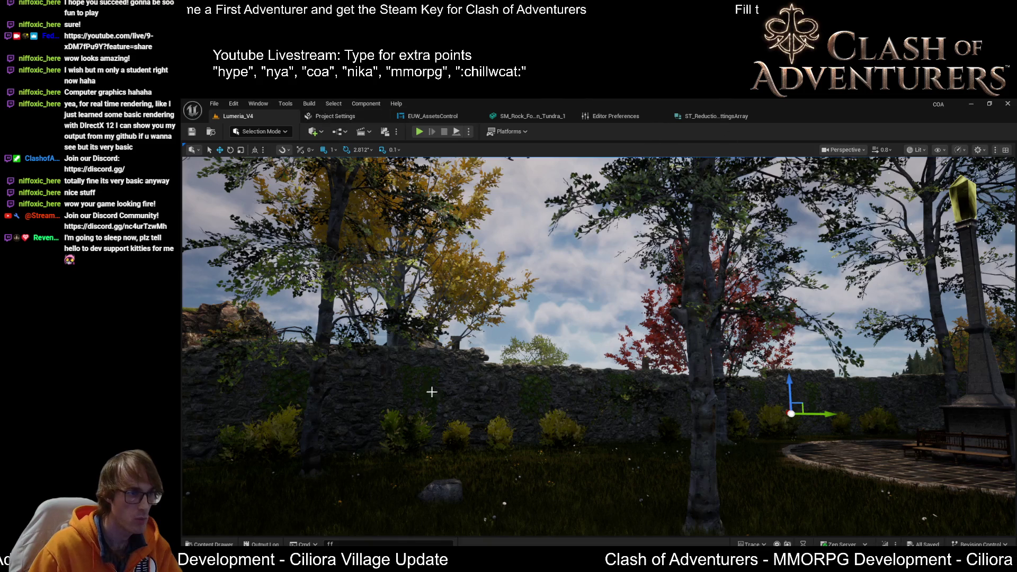
left_click(710, 116)
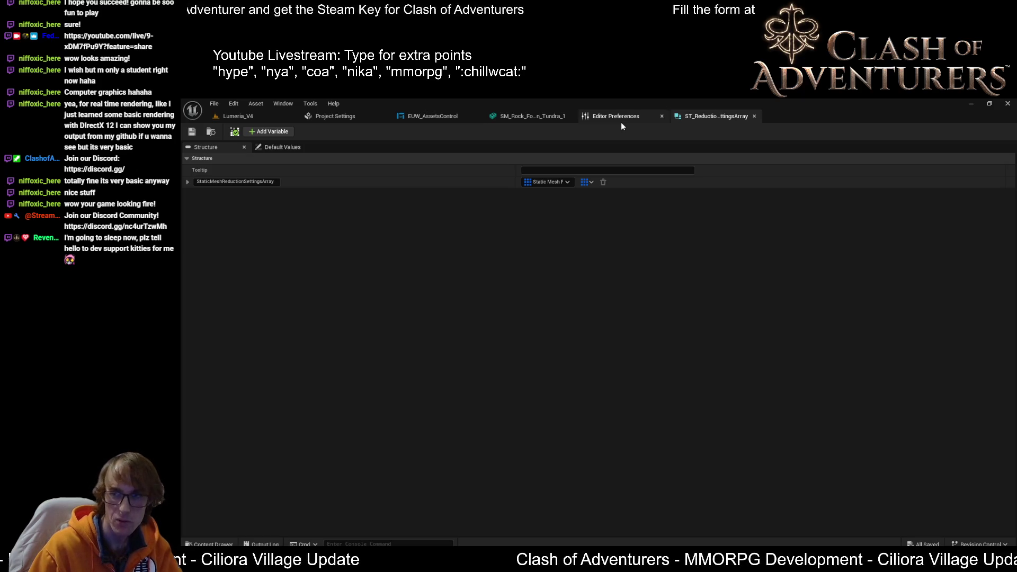
- Browse the 'group'-filtered Editor Preferences, then switch over to Visual Studio
left_click(621, 123)
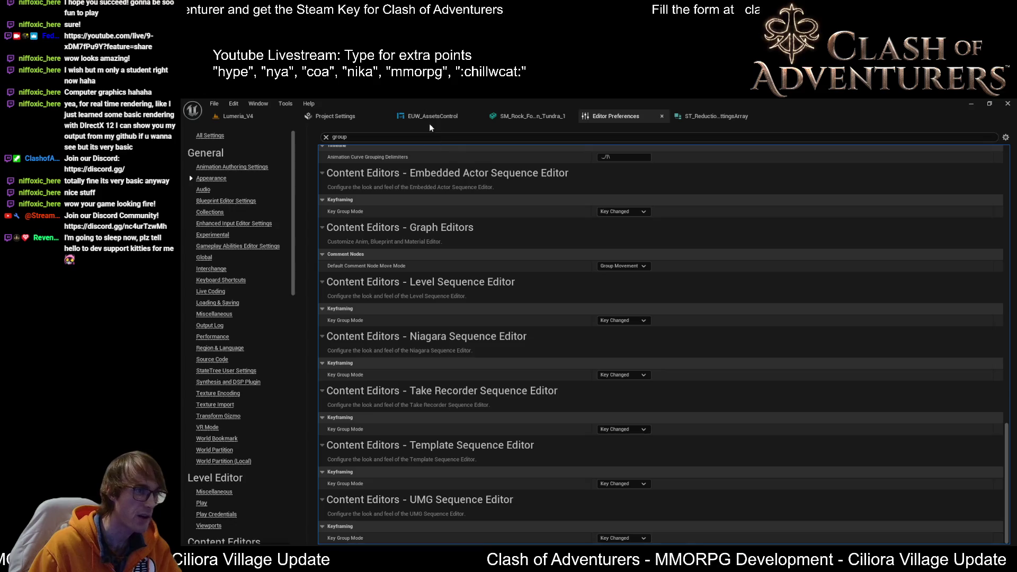
scroll(884, 451, "up", 1)
scroll(884, 448, "up", 2)
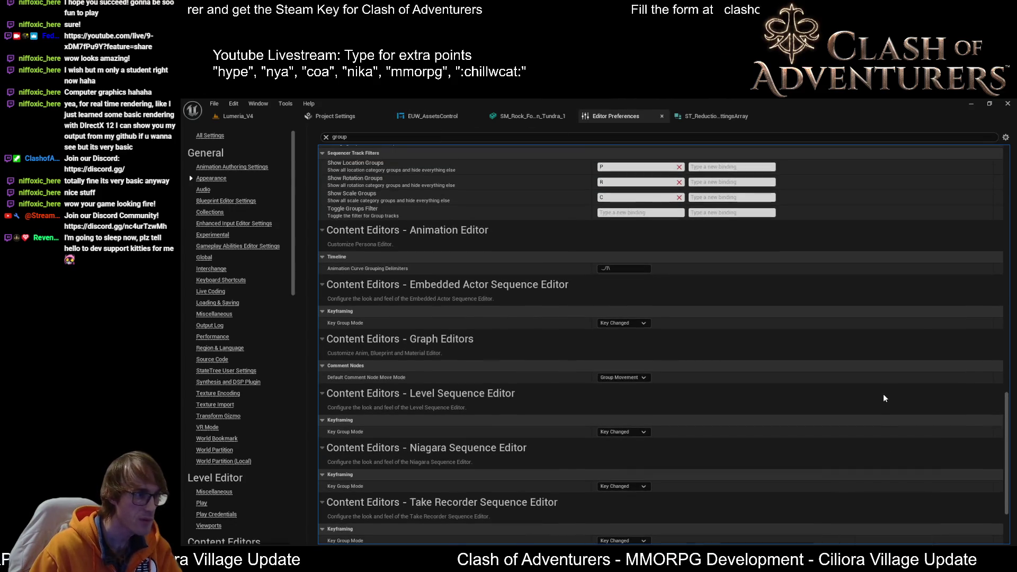
scroll(882, 381, "down", 3)
scroll(885, 391, "up", 3)
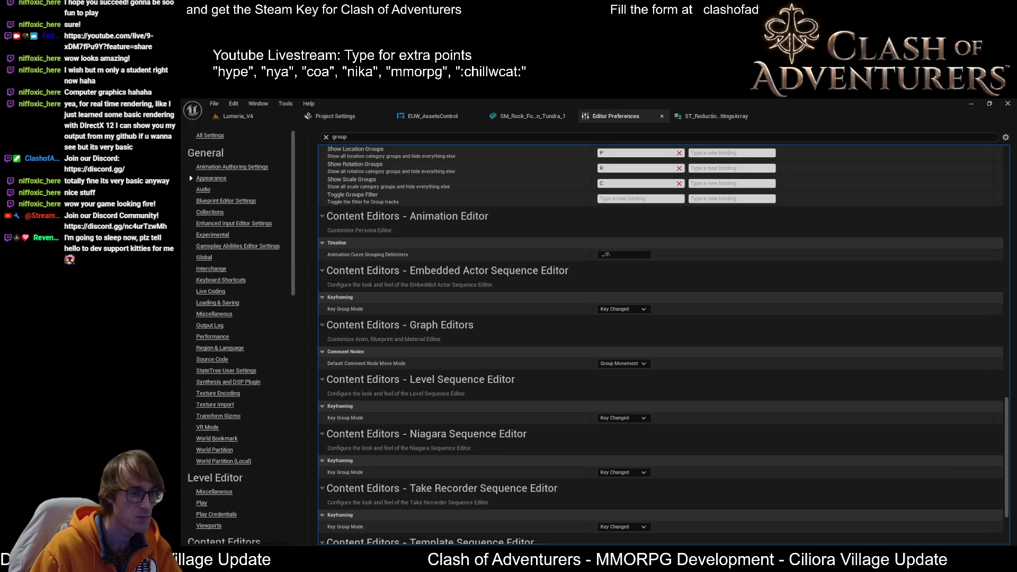
key("alt+Tab")
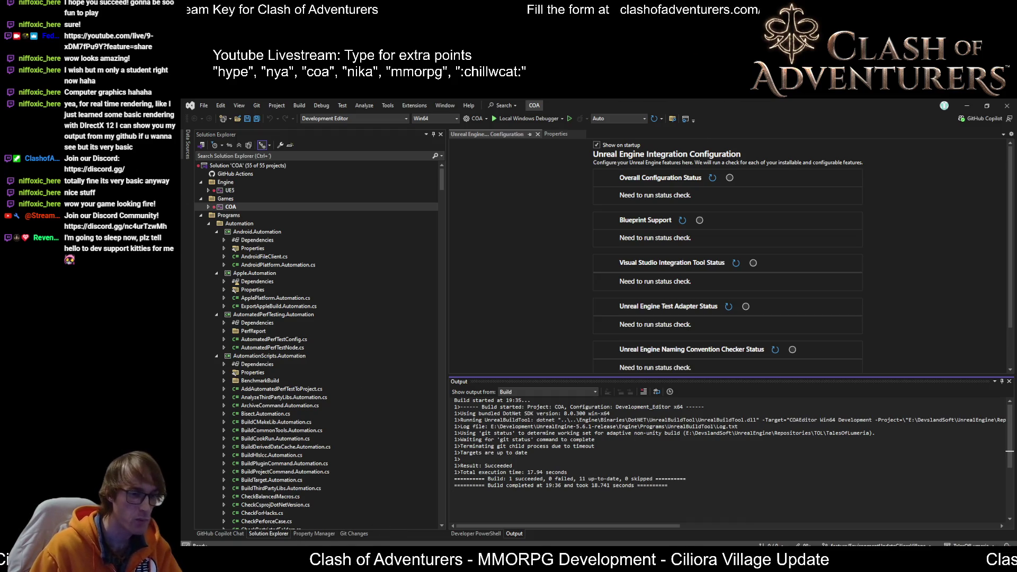
- Open DefaultEngine.ini from the COA project's Config folder in Solution Explorer
left_click(201, 215)
left_click(208, 207)
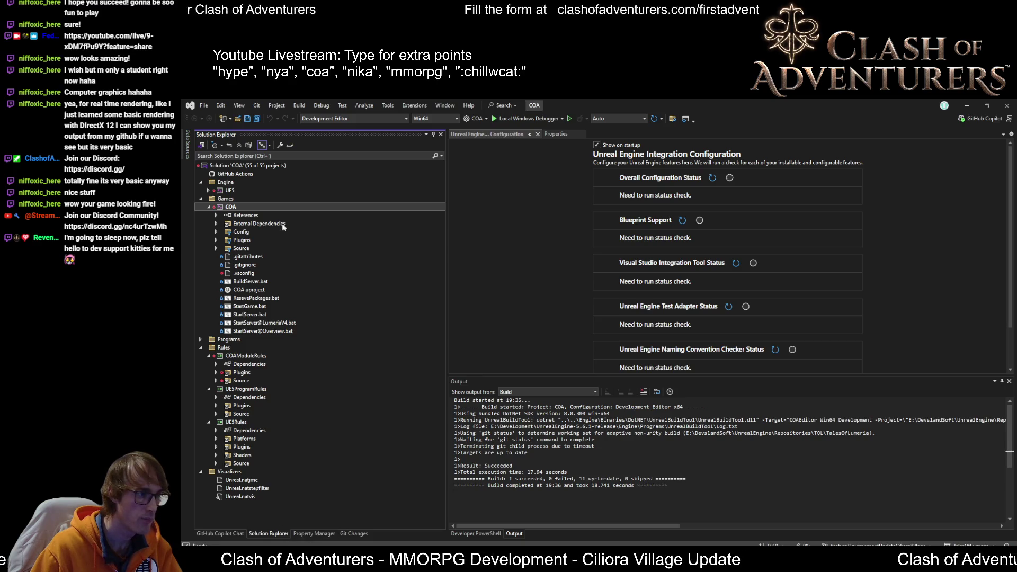
left_click(216, 232)
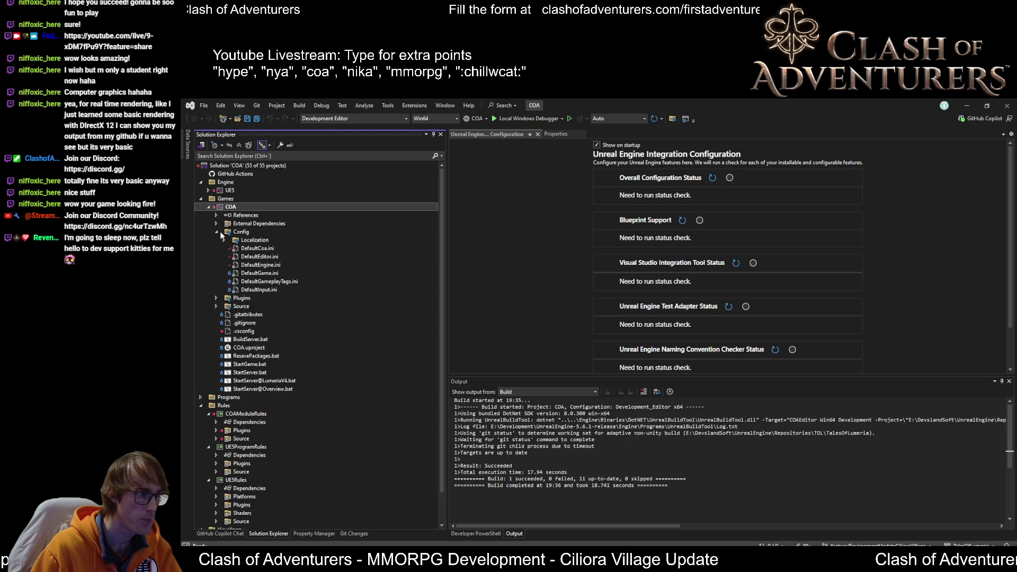
left_click(275, 267)
double_click(275, 267)
- Search the file for 'lod', find no matches, and scroll through its contents
left_click(849, 248)
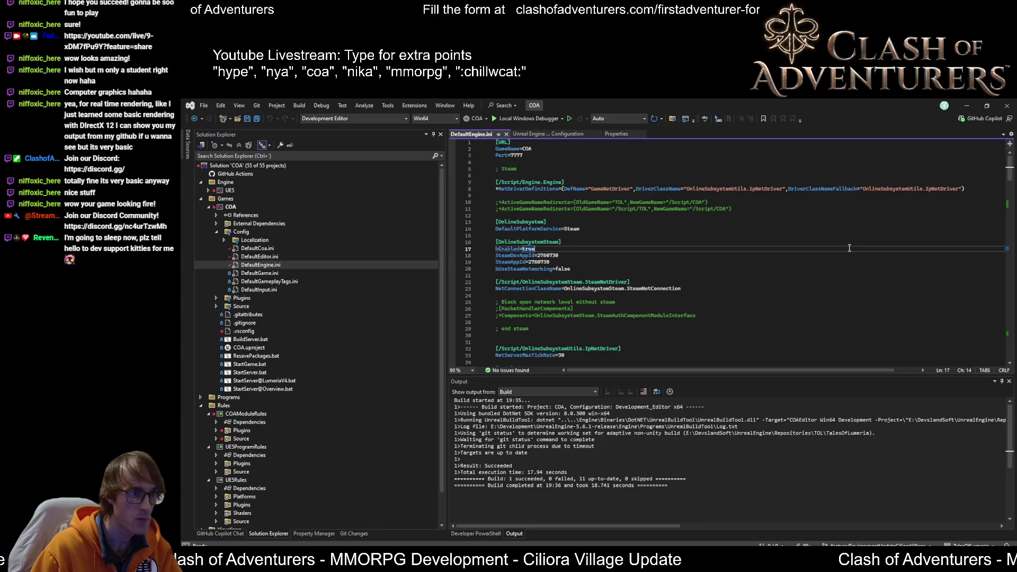
key("ctrl+f")
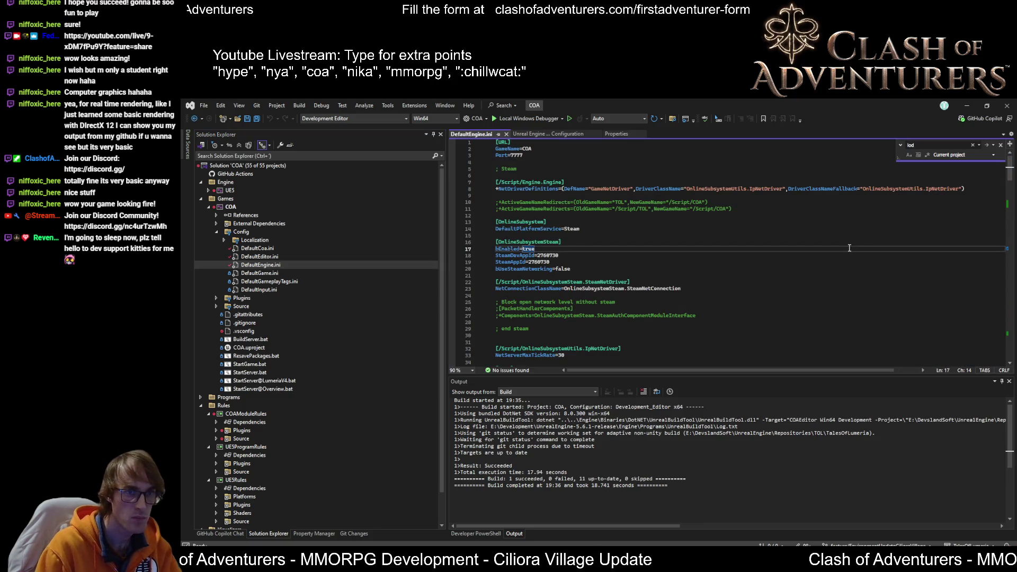
type("lod")
key("Return")
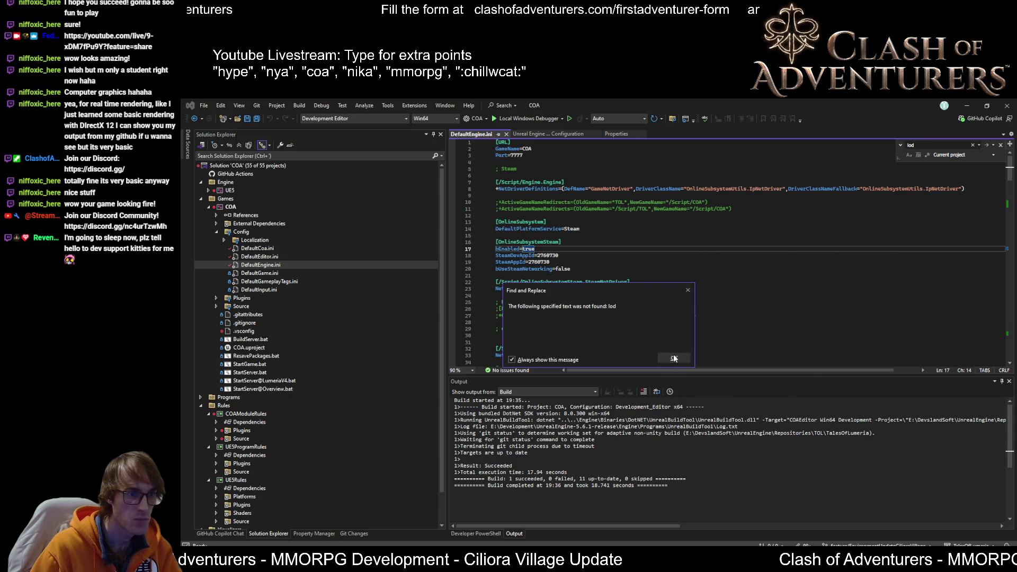
left_click(674, 358)
scroll(723, 217, "down", 20)
scroll(723, 217, "down", 20)
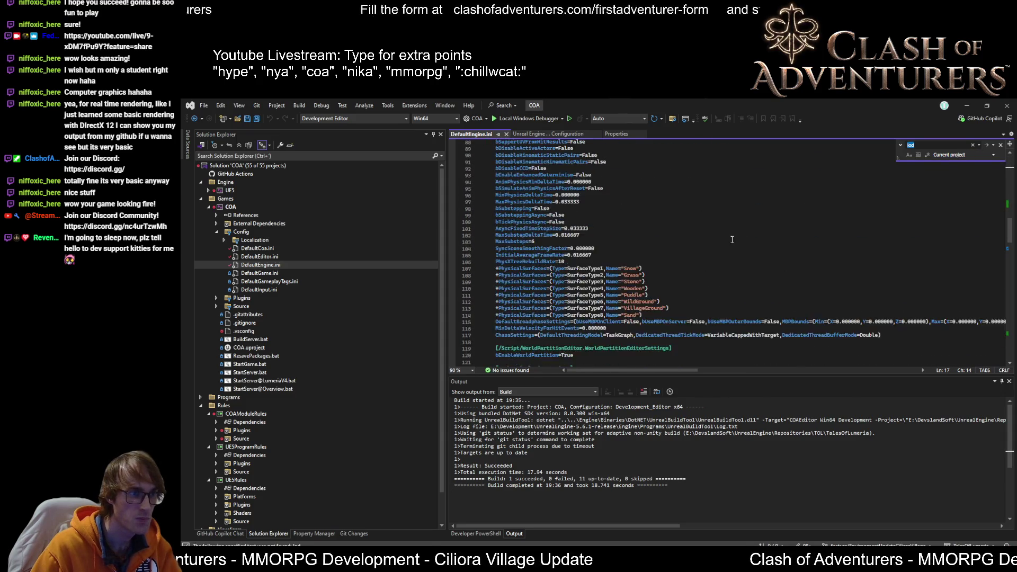
scroll(742, 248, "up", 11)
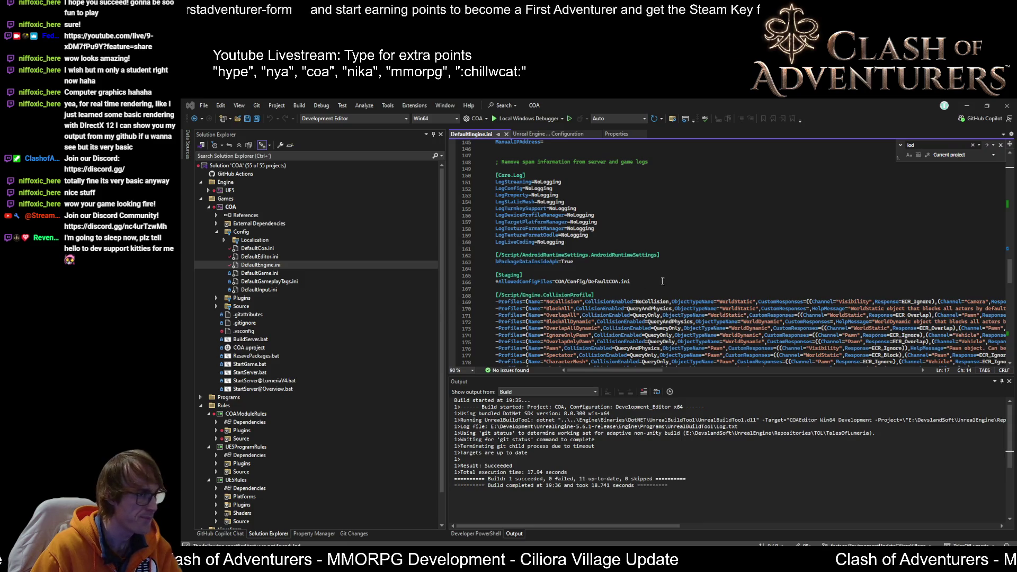
scroll(662, 281, "up", 2)
key("alt+Tab")
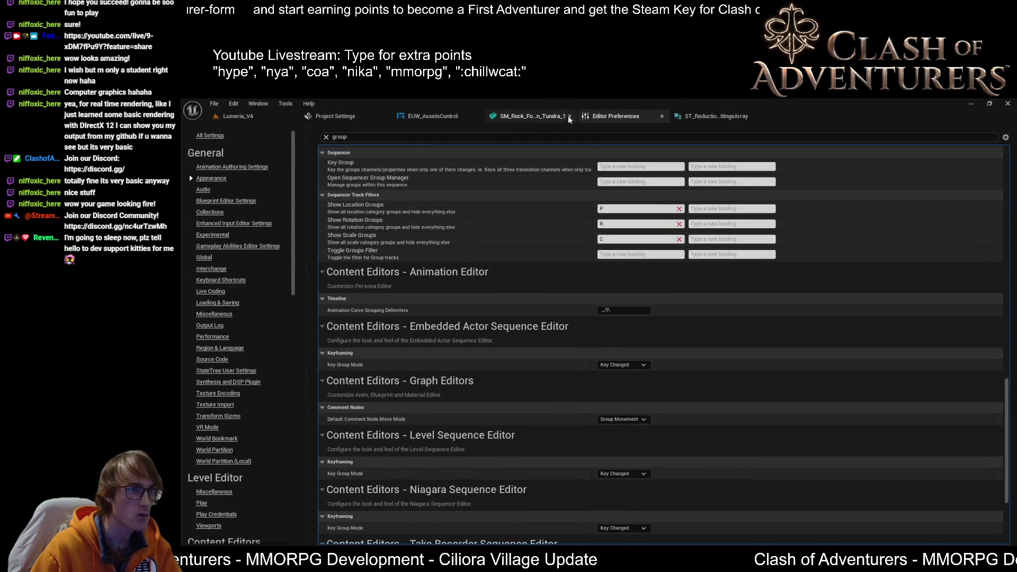
- Cycle through the open editor tabs, then browse Project Settings filtered by 'group'
left_click(715, 117)
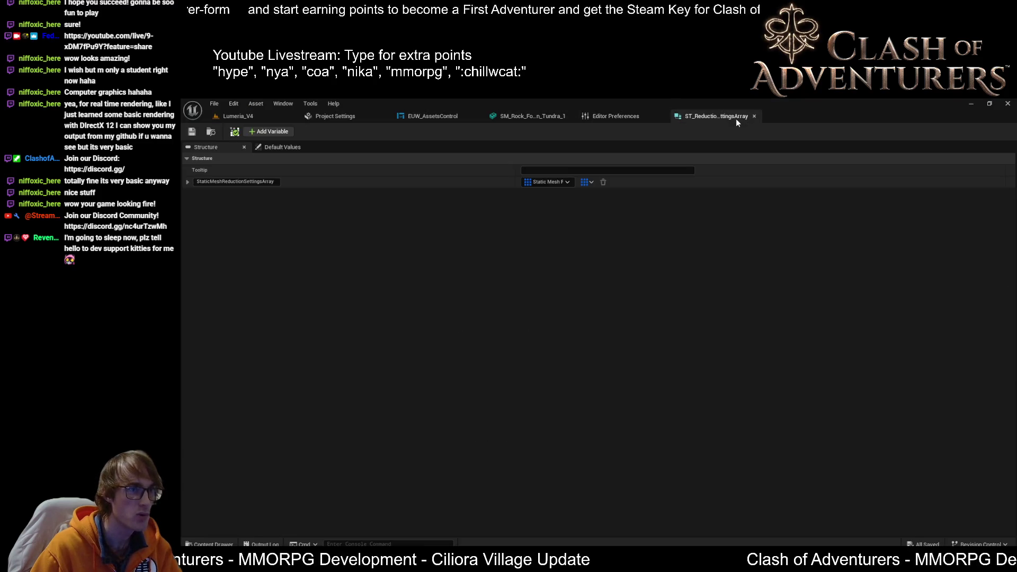
left_click(535, 116)
left_click(433, 116)
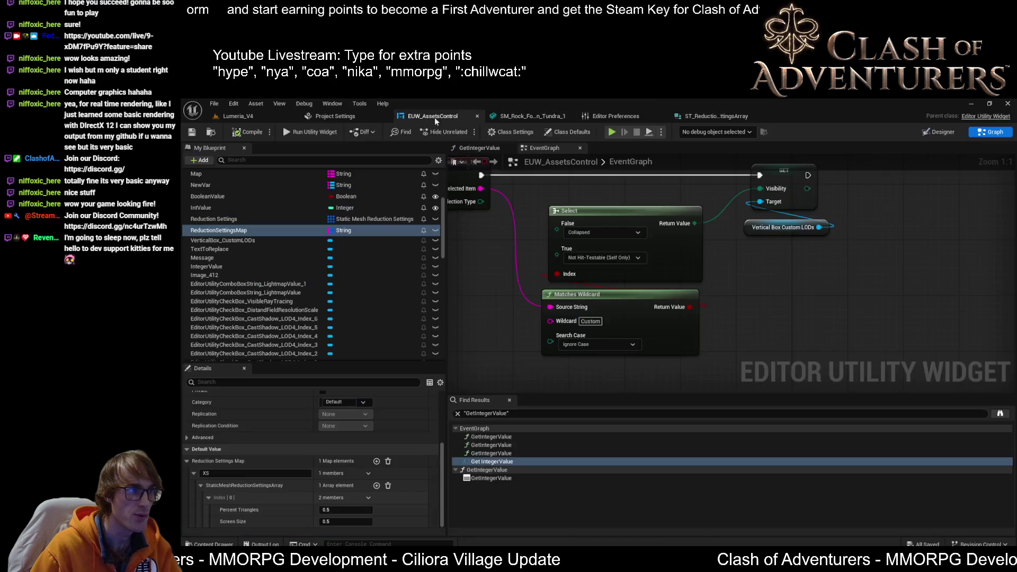
left_click(320, 118)
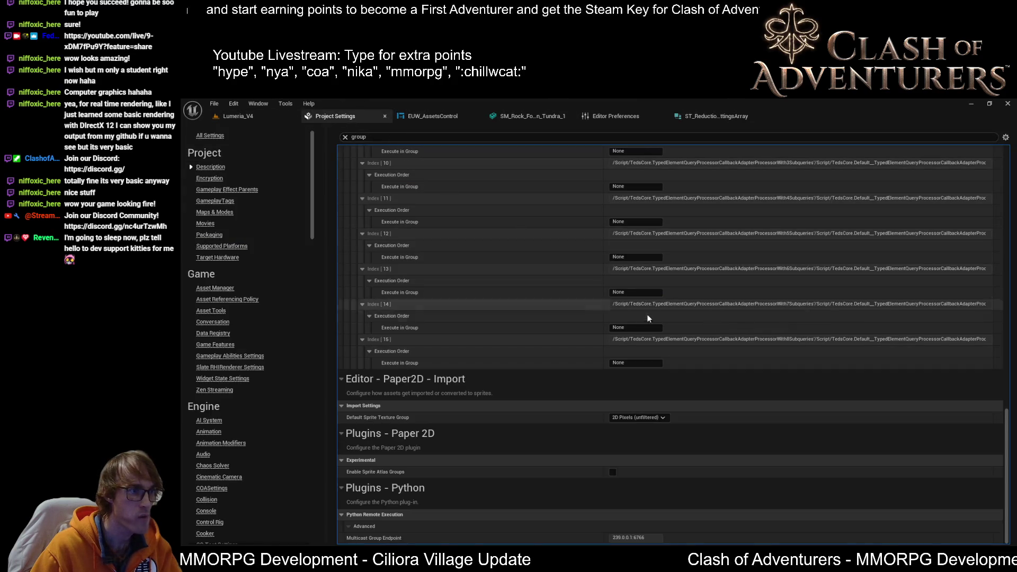
scroll(696, 357, "up", 10)
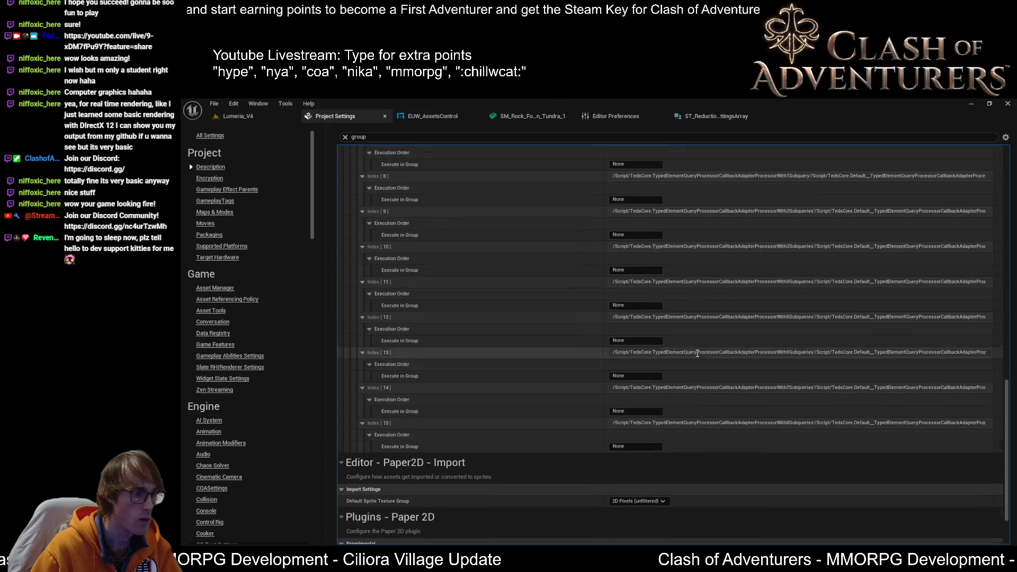
scroll(899, 376, "up", 15)
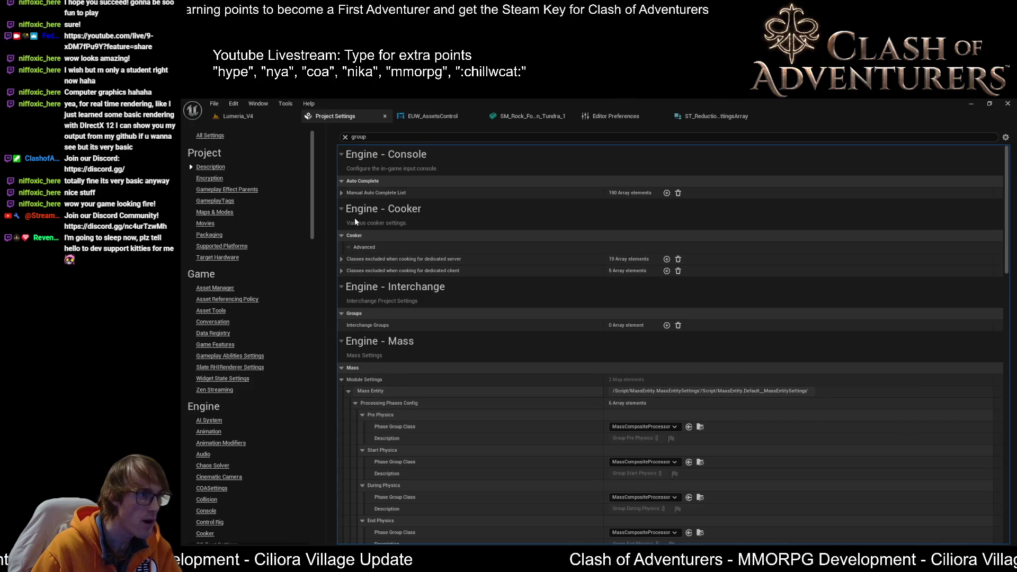
scroll(386, 299, "down", 3)
- Change the Project Settings search filter from 'group' to 'LOD'
left_click(371, 136)
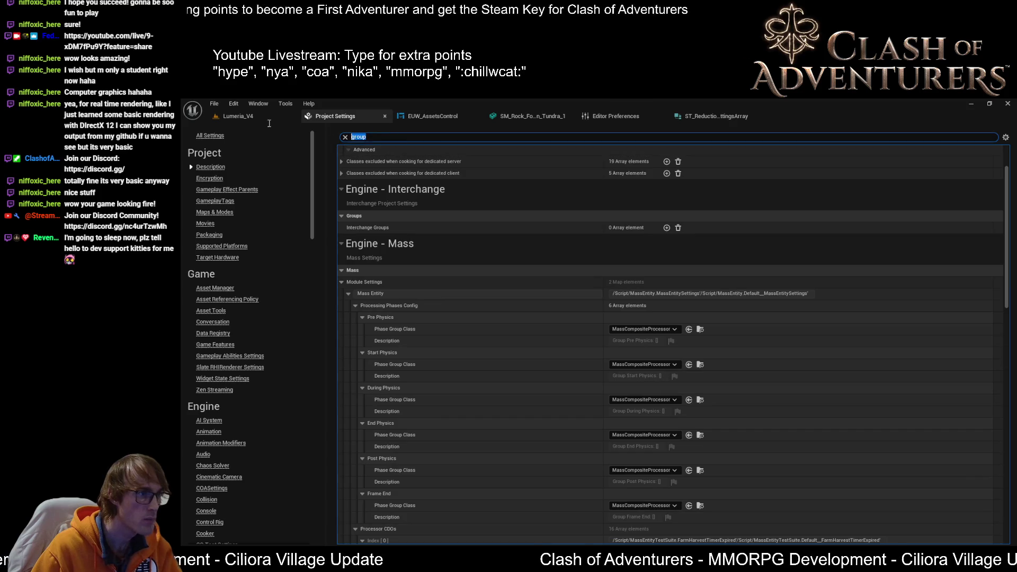
type("LOD")
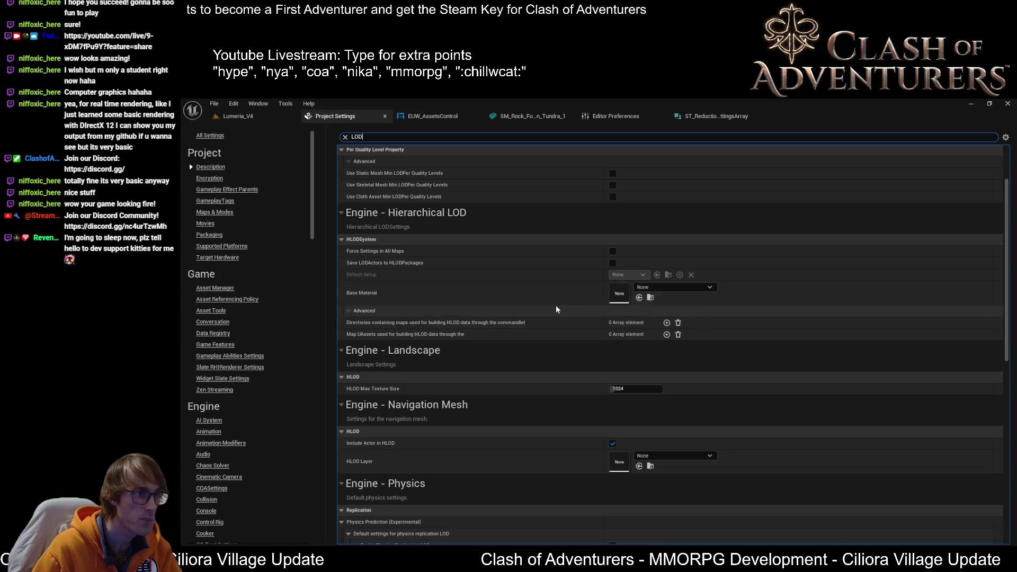
scroll(477, 294, "up", 1)
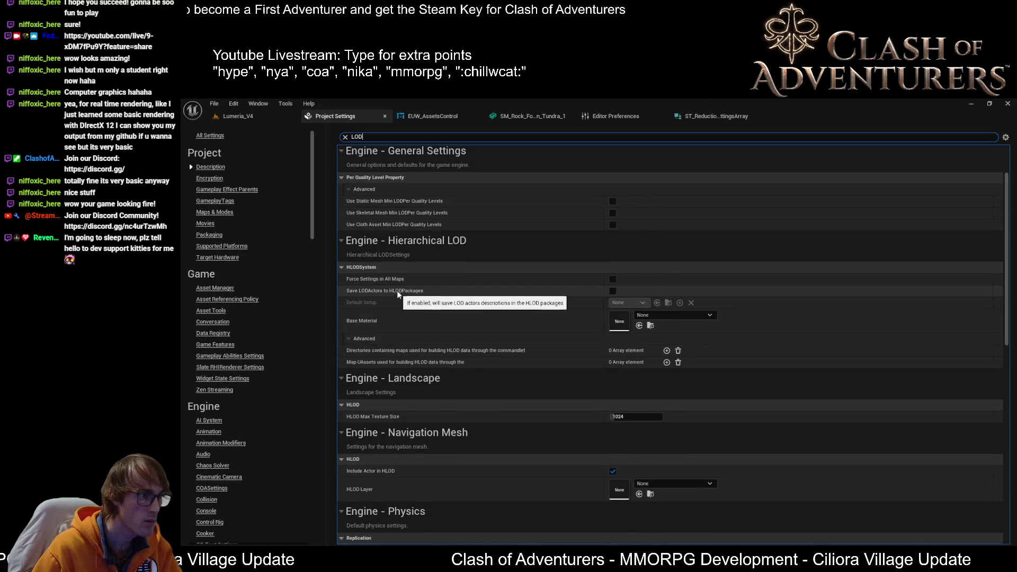
scroll(430, 292, "up", 1)
scroll(518, 326, "down", 3)
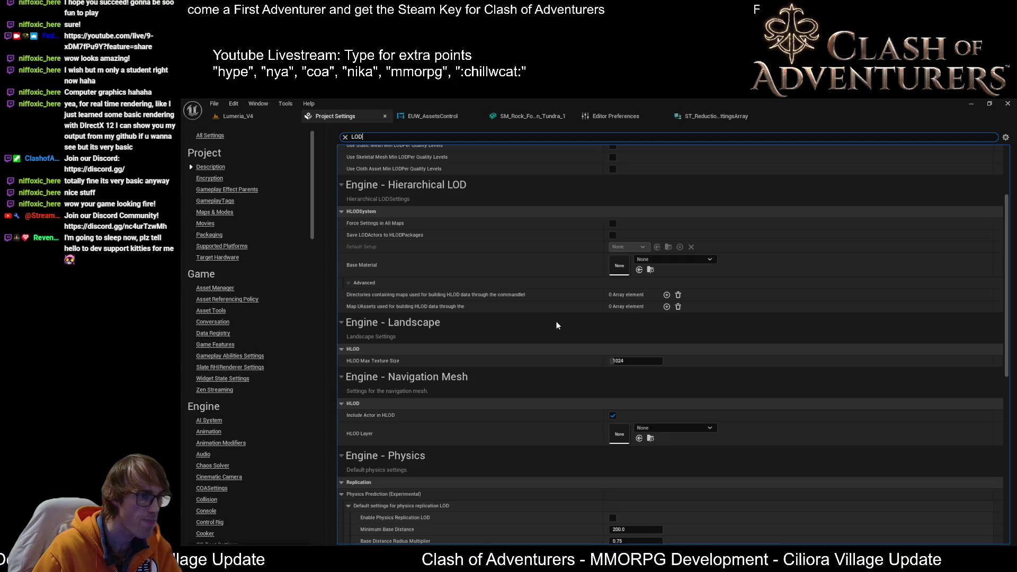
mouse_move(363, 237)
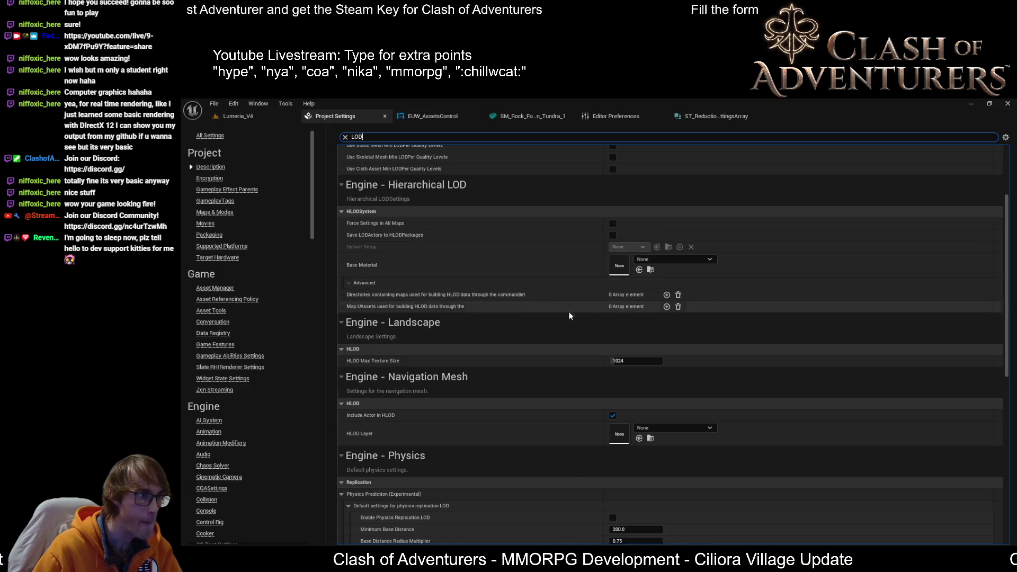
- Scroll through the LOD results and collapse the Engine - Rendering category
scroll(522, 338, "down", 3)
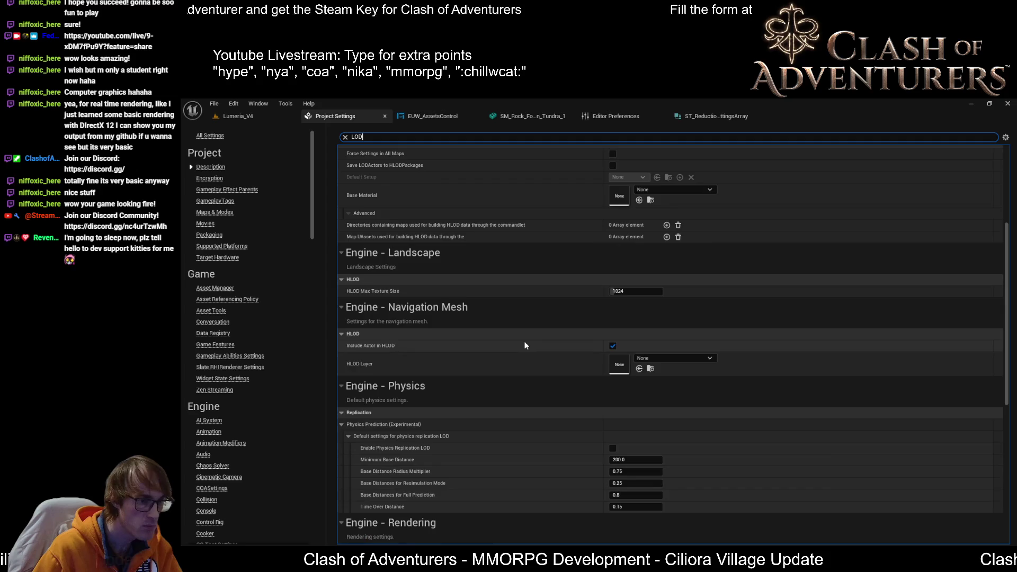
scroll(525, 343, "down", 6)
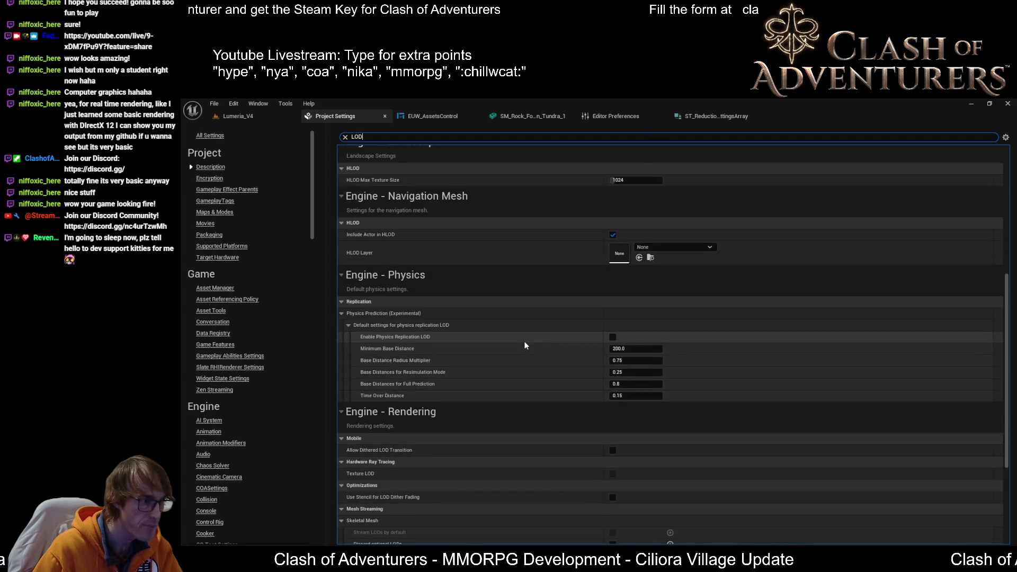
scroll(525, 344, "down", 2)
scroll(526, 350, "down", 3)
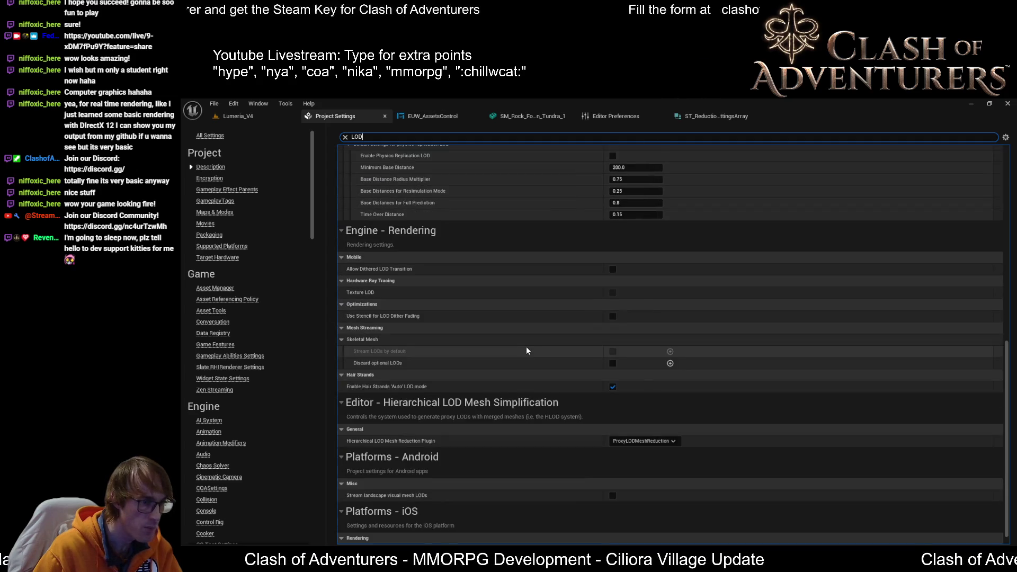
scroll(525, 370, "down", 1)
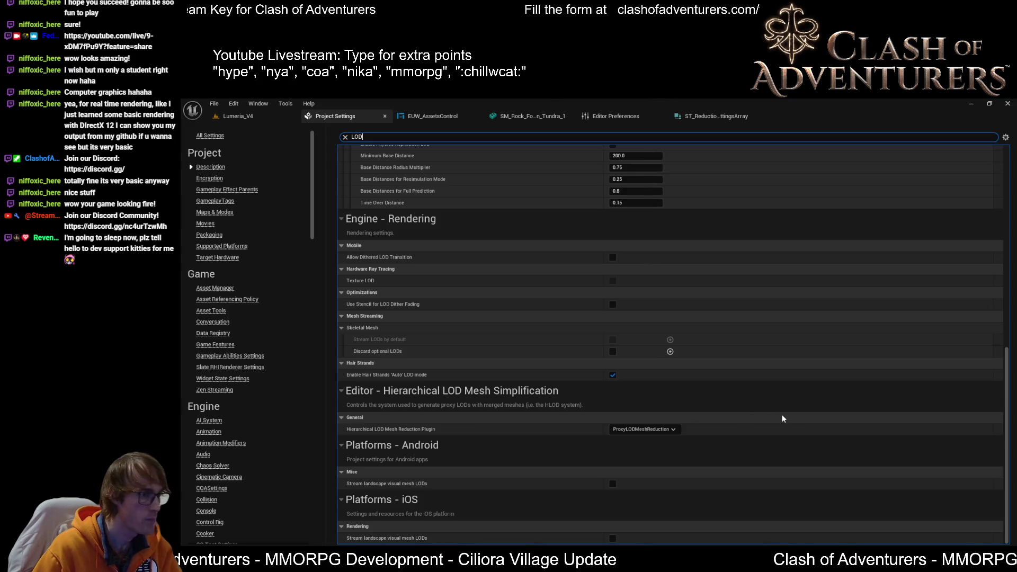
scroll(694, 424, "up", 1)
scroll(694, 424, "up", 1)
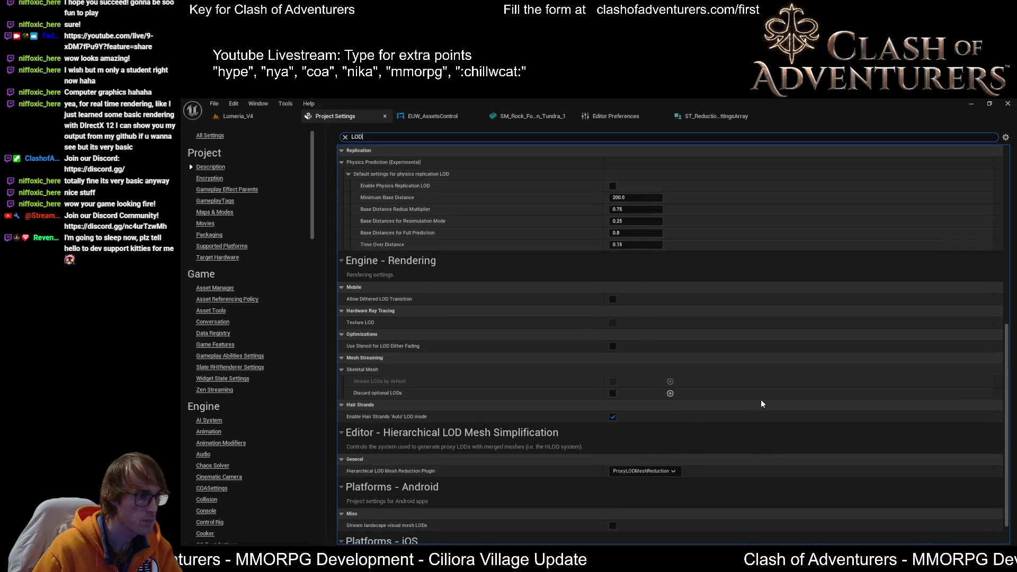
left_click(806, 355)
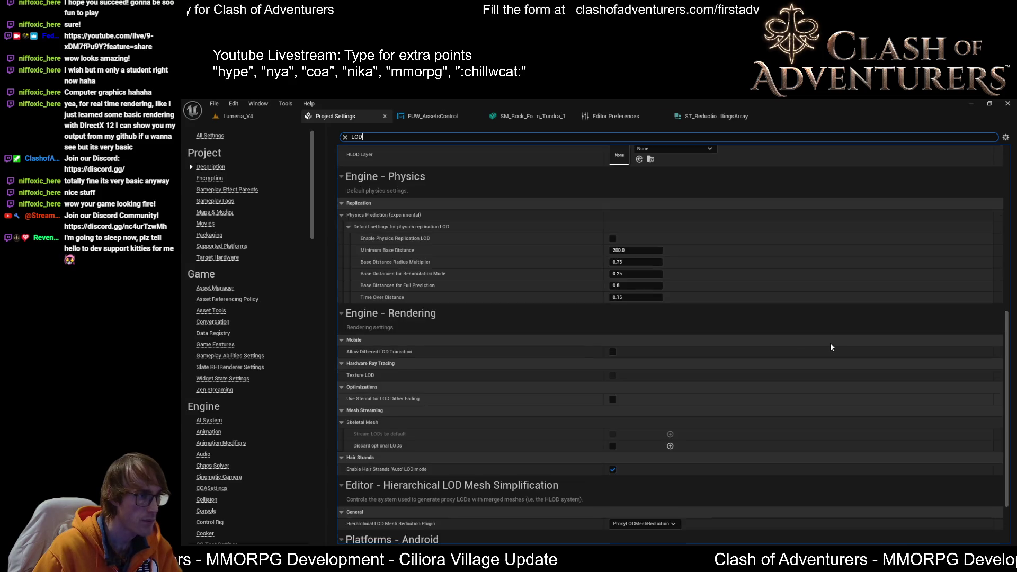
scroll(830, 344, "up", 10)
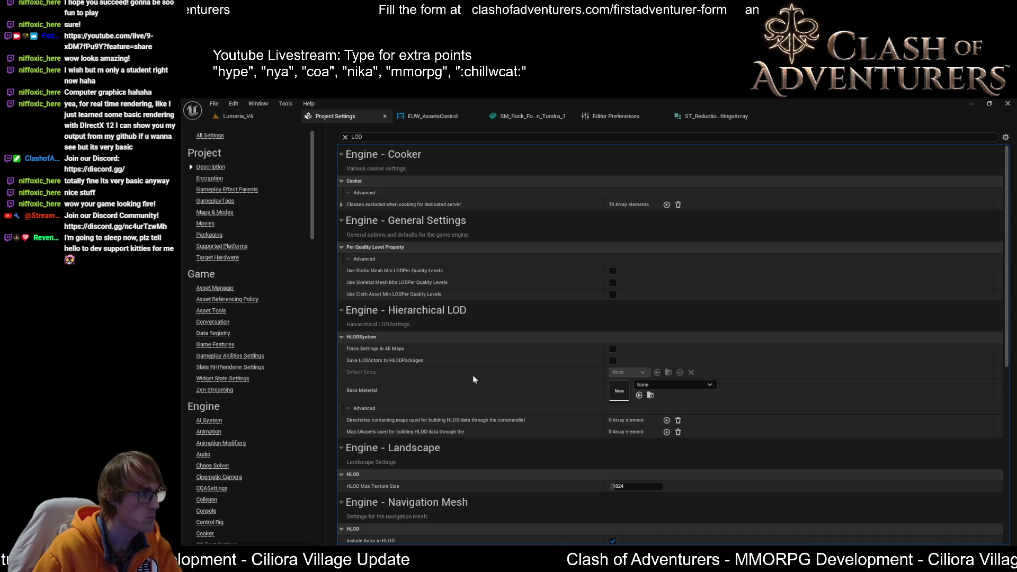
- Toggle the Engine - Hierarchical LOD category, leaving it collapsed
left_click(832, 317)
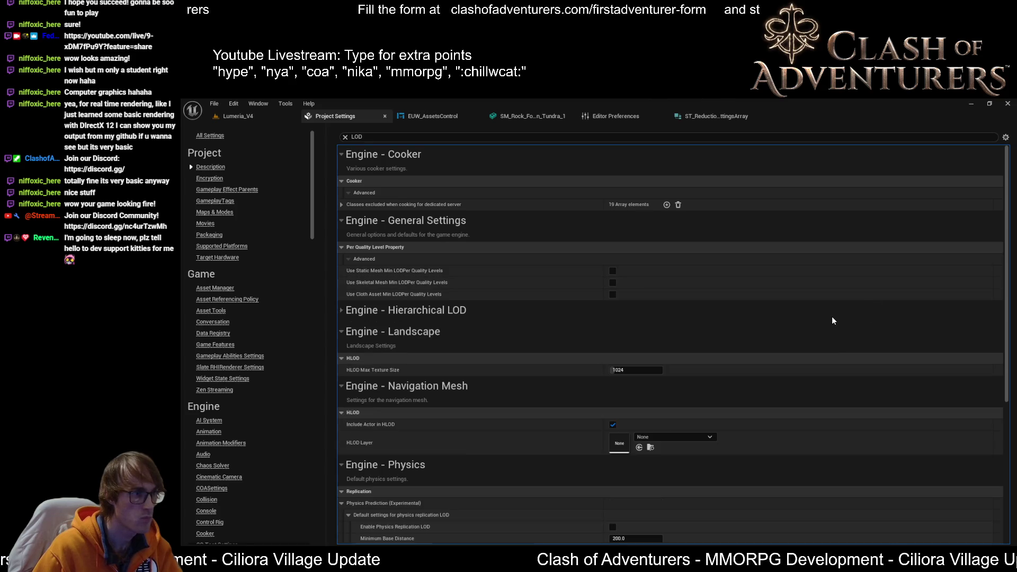
left_click(345, 312)
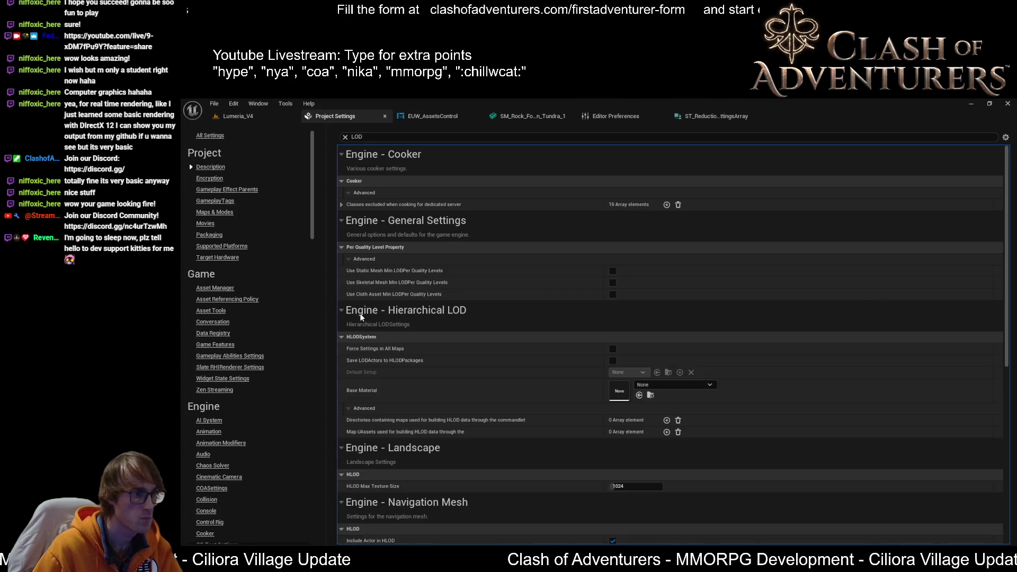
left_click(361, 313)
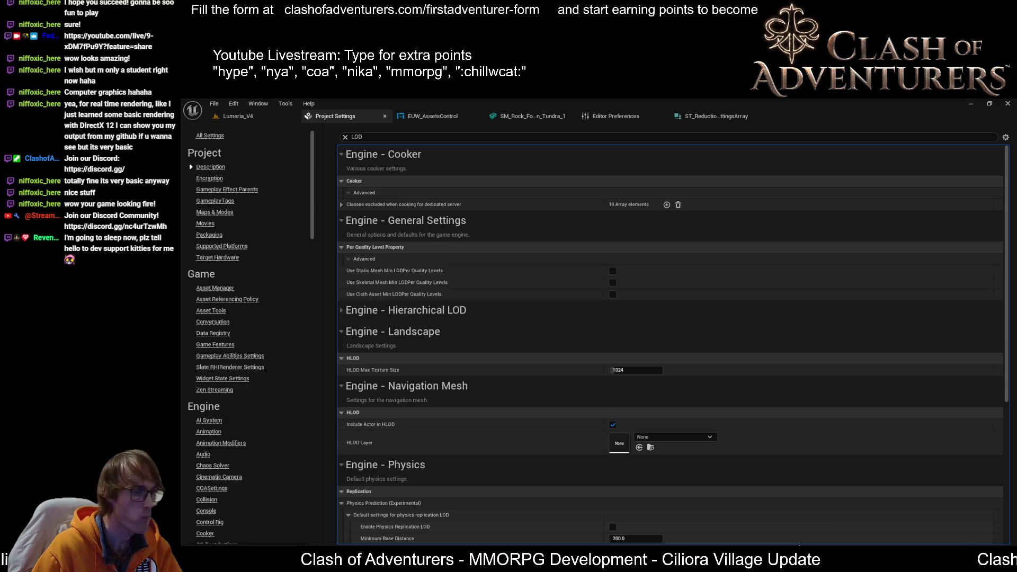
- Open BaseEngine.ini from Engine > UE5 > Config in Visual Studio, then return to Unreal
mouse_move(710, 545)
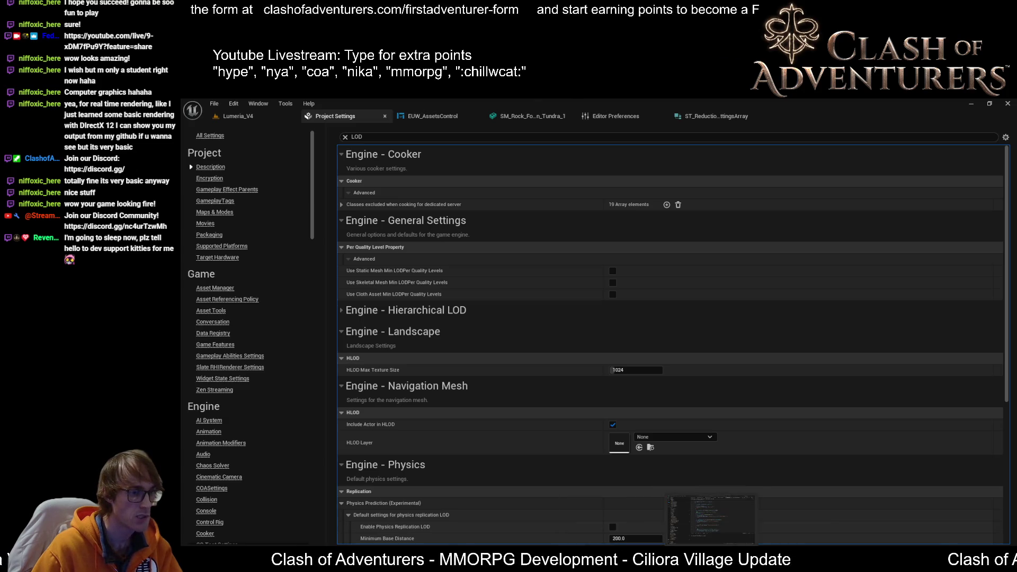
left_click(711, 519)
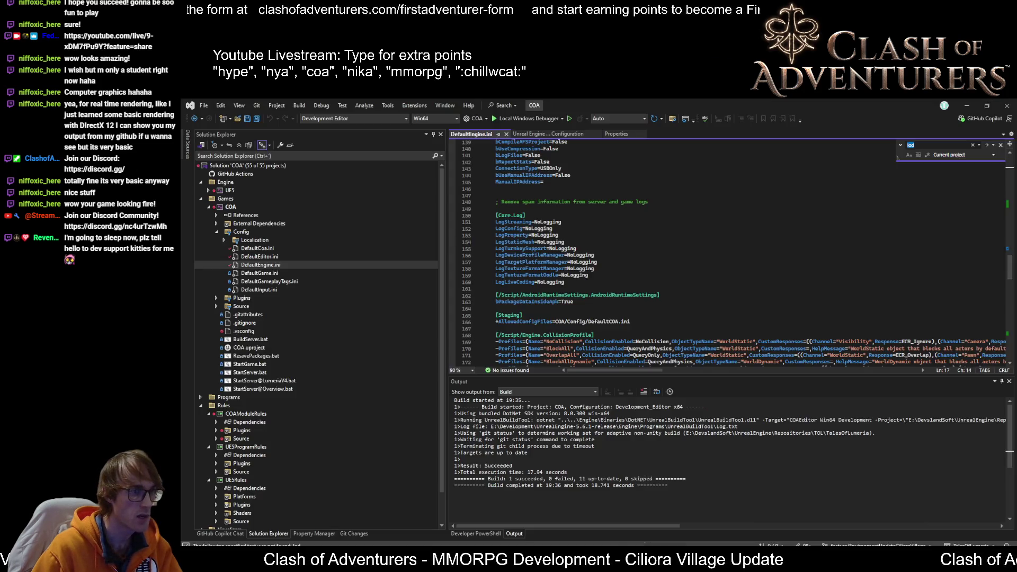
left_click(208, 190)
left_click(214, 215)
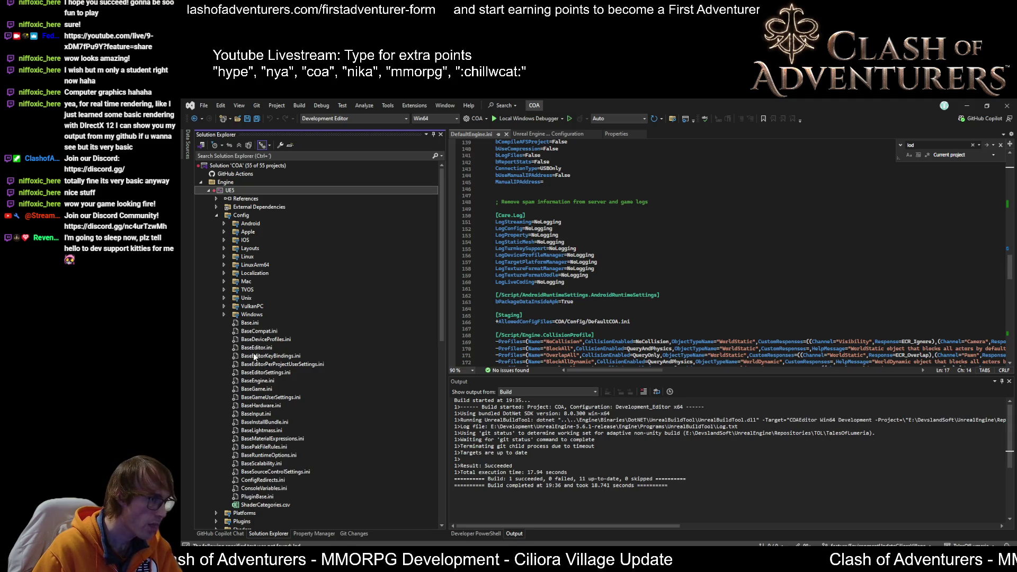
double_click(257, 380)
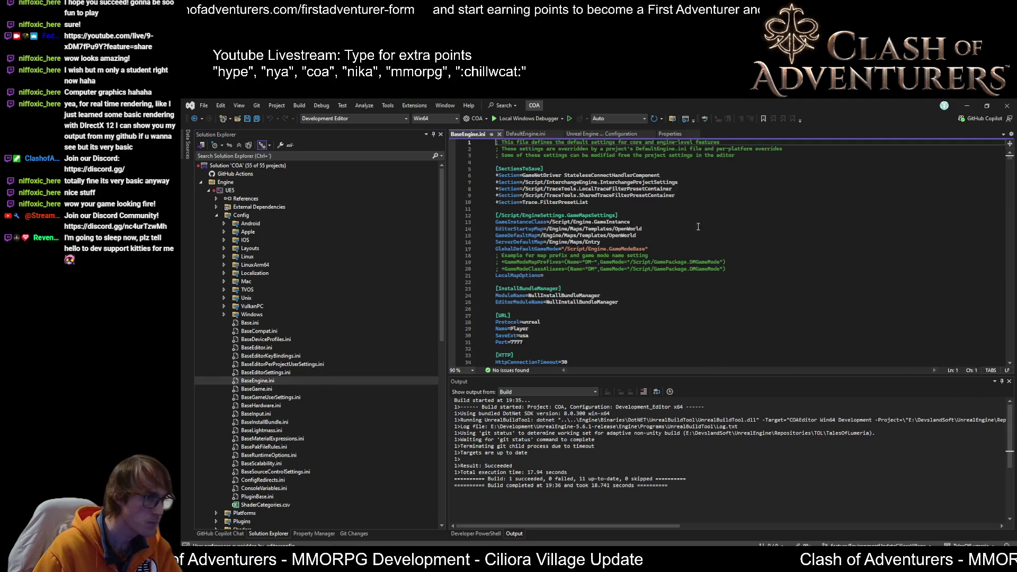
left_click(922, 188)
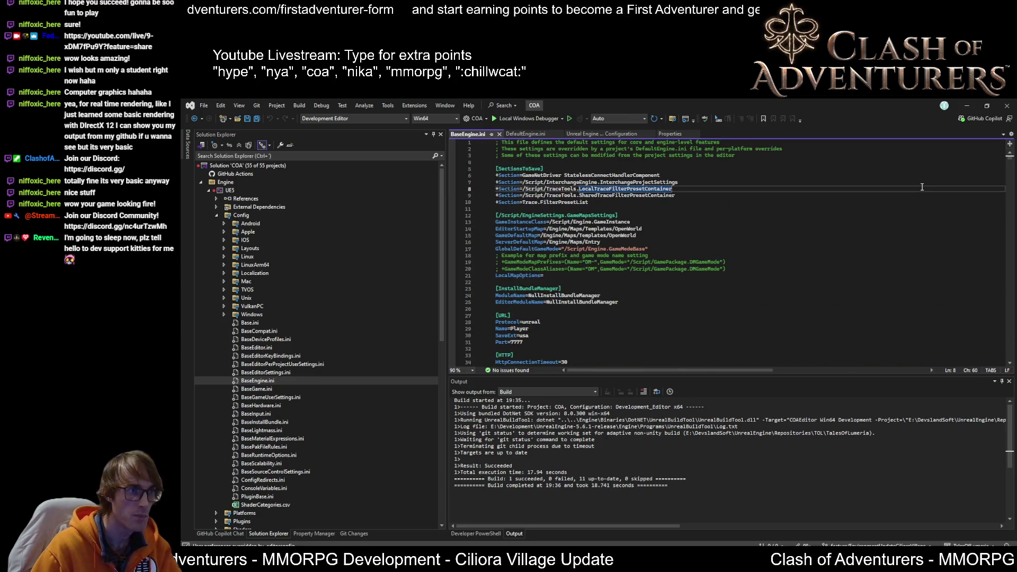
left_click(738, 483)
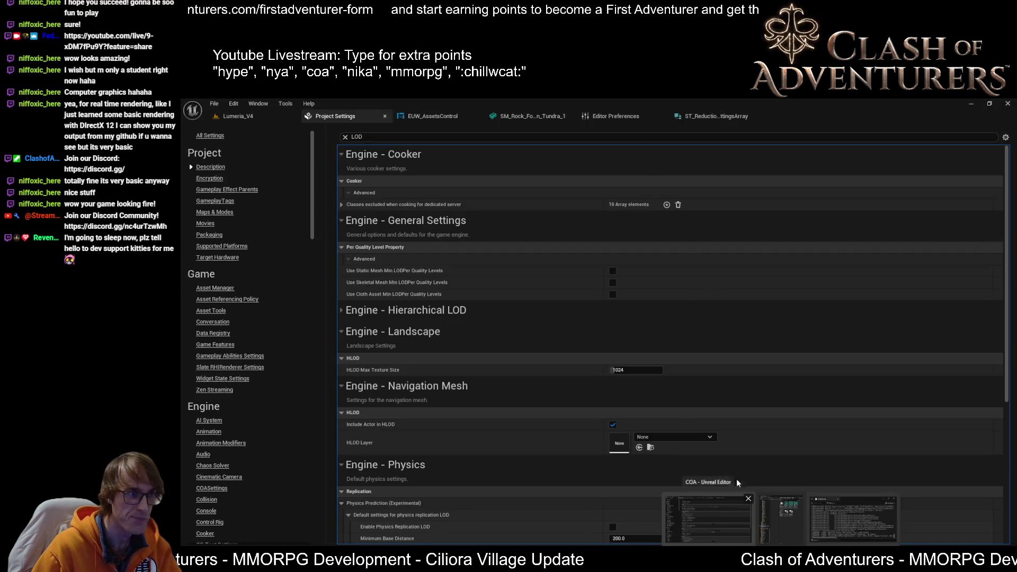
- Review the rock mesh's LOD settings (LargeProp group, 4 LODs), then bring BaseEngine.ini back up
left_click(532, 116)
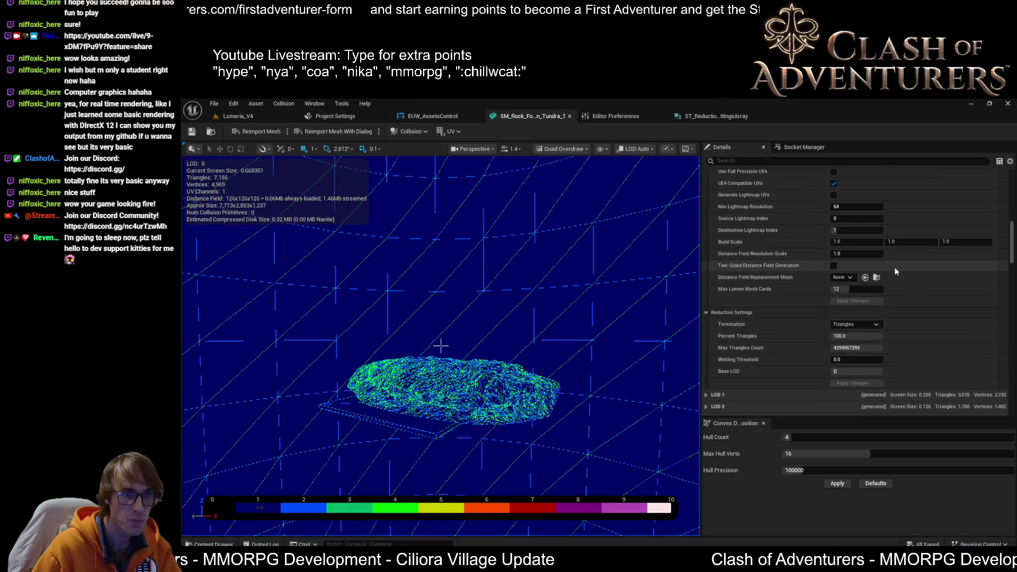
scroll(895, 271, "up", 10)
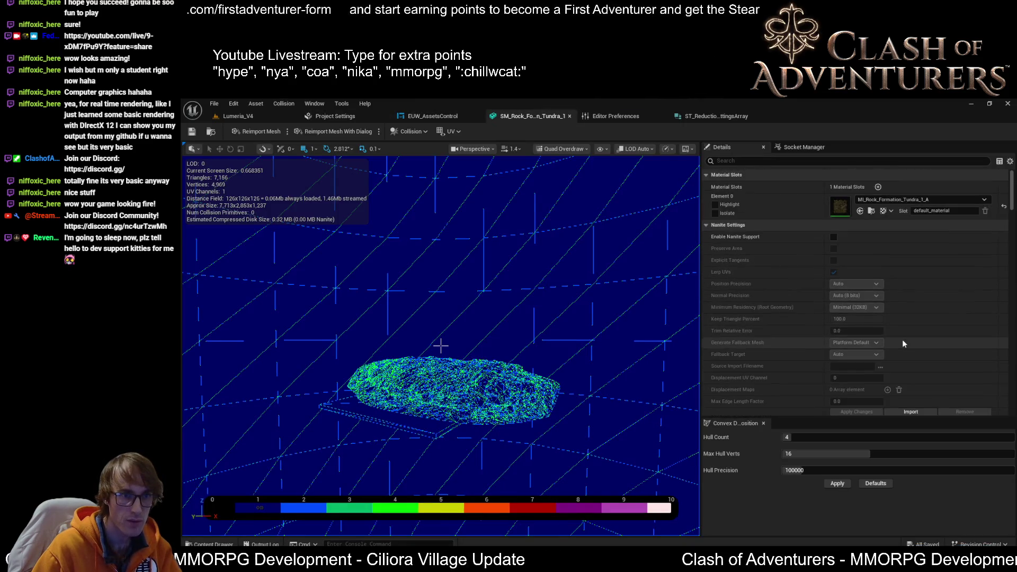
scroll(903, 343, "down", 10)
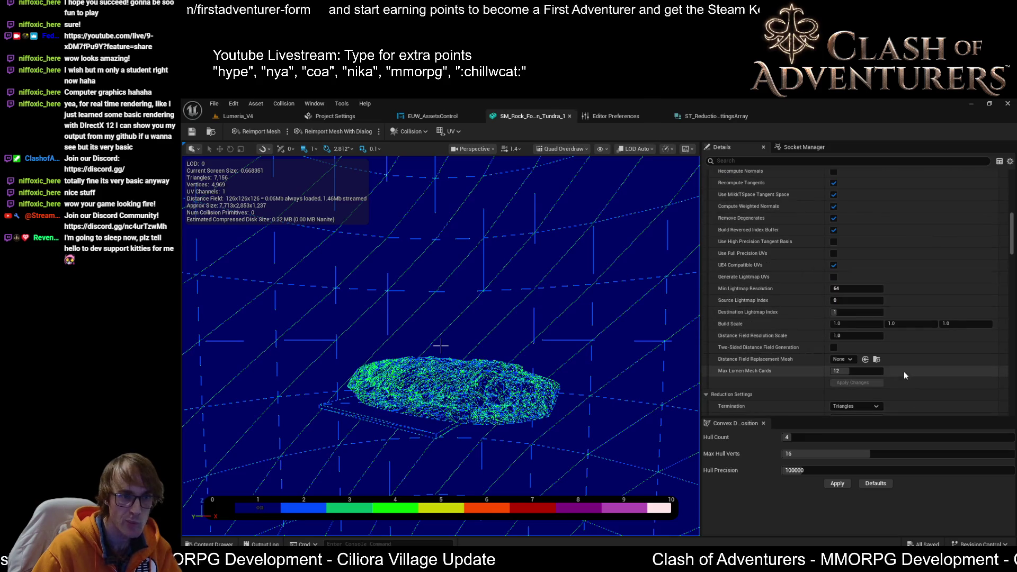
scroll(901, 371, "up", 10)
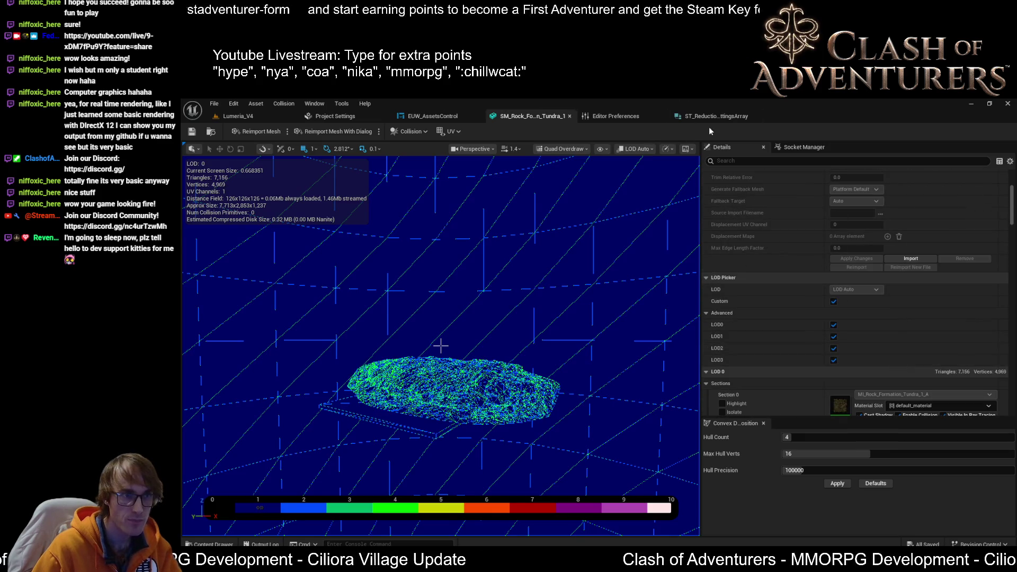
scroll(854, 326, "up", 5)
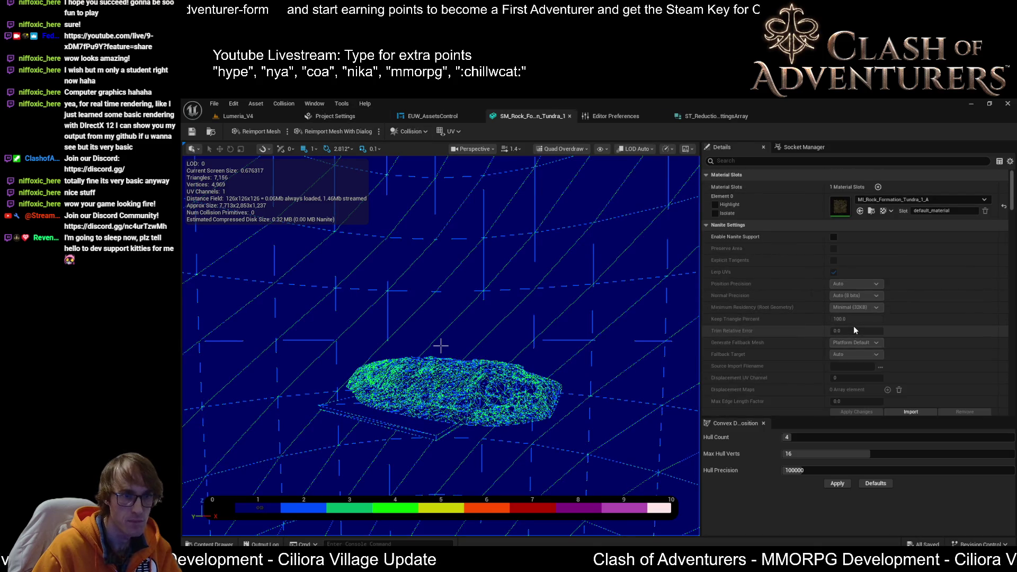
scroll(860, 323, "down", 5)
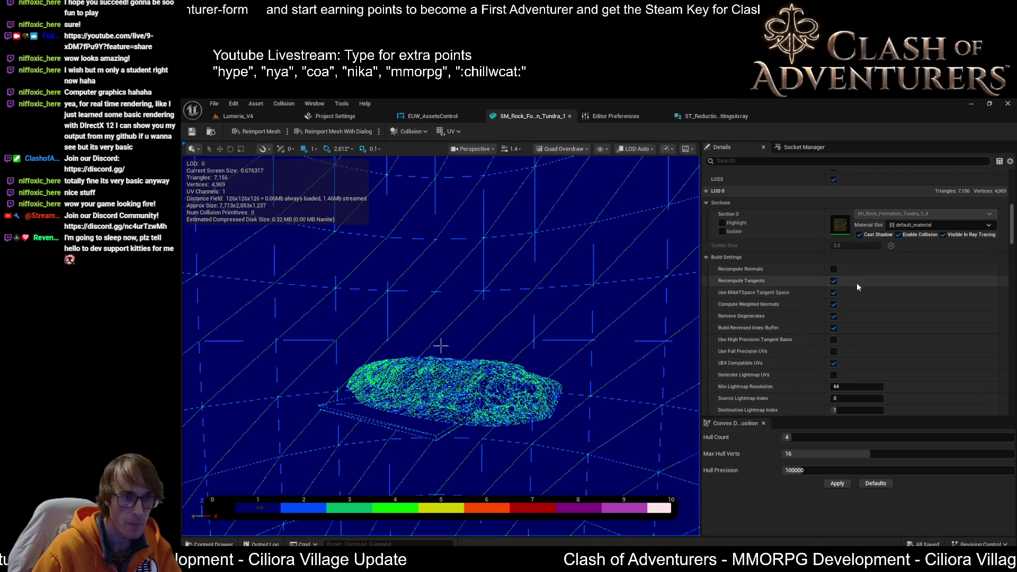
scroll(864, 289, "down", 5)
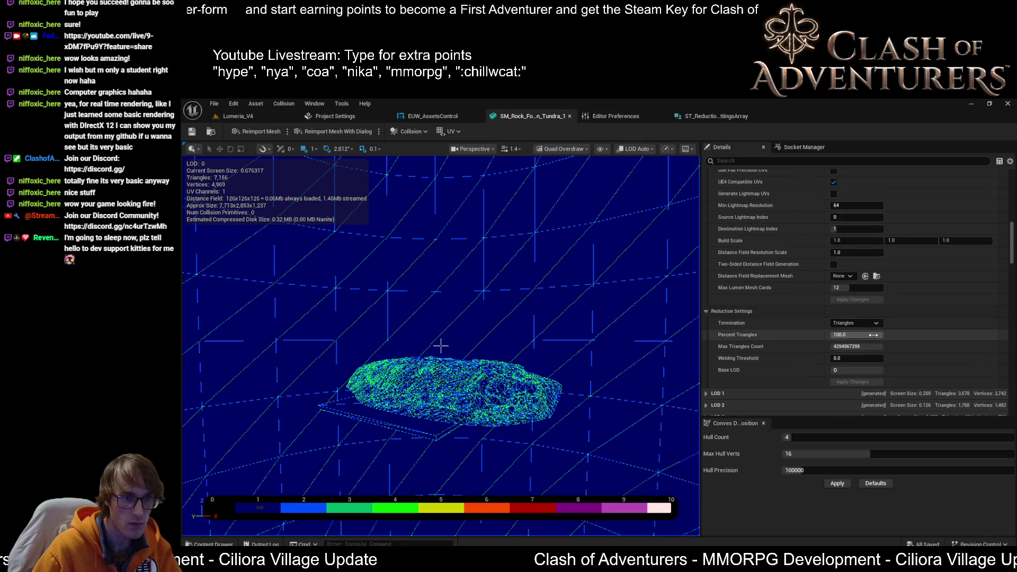
scroll(873, 334, "down", 5)
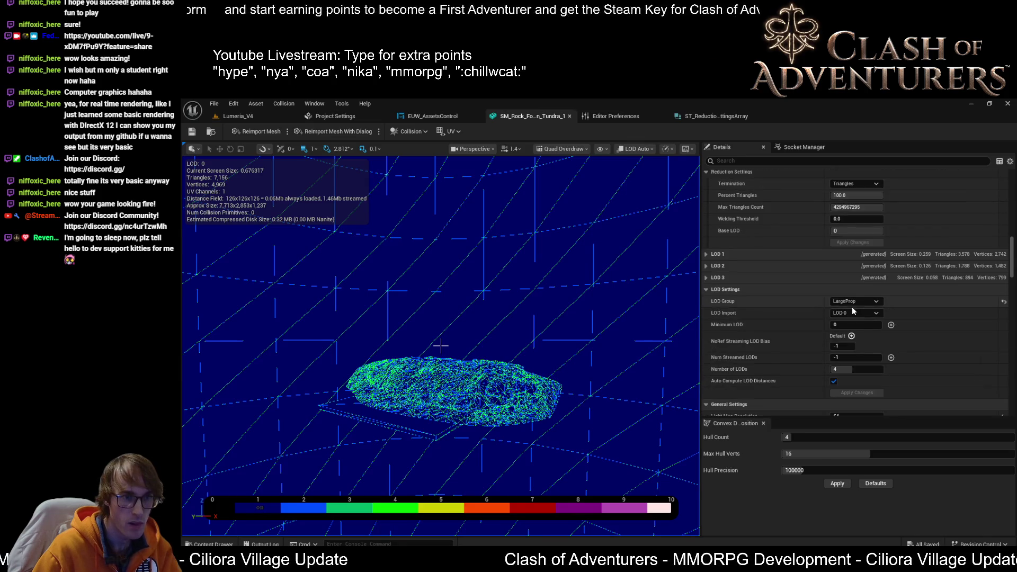
left_click(853, 313)
left_click(847, 319)
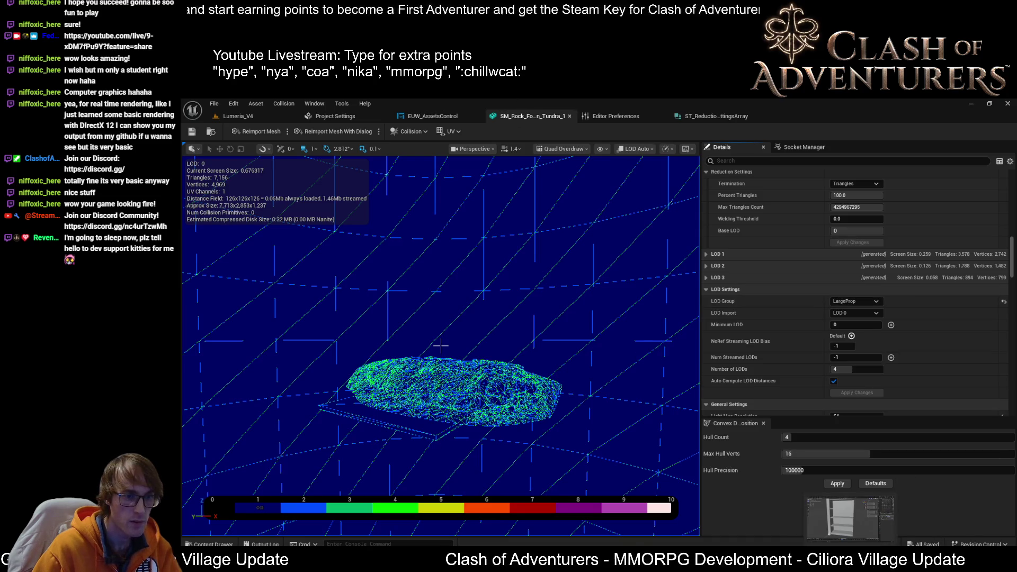
left_click(641, 521)
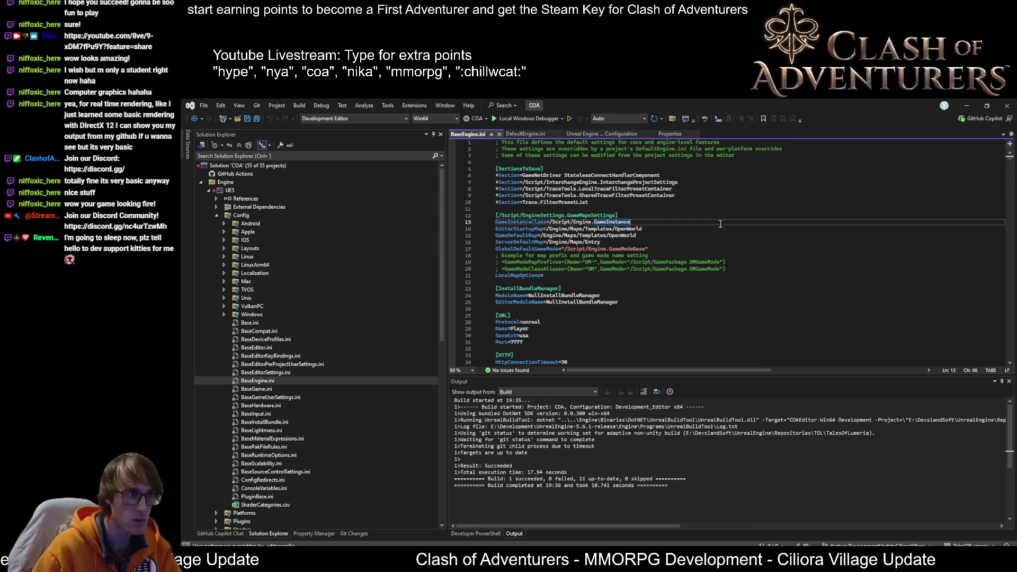
- Search BaseEngine.ini for 'largeprop' to reach the LargeProp entry on line 2587
key("ctrl+f")
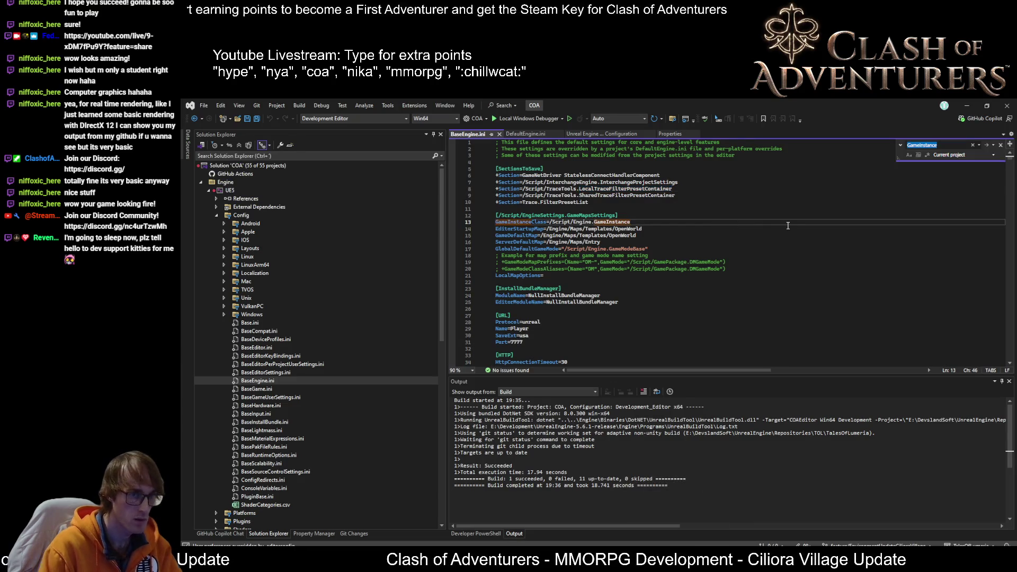
type("largeprop")
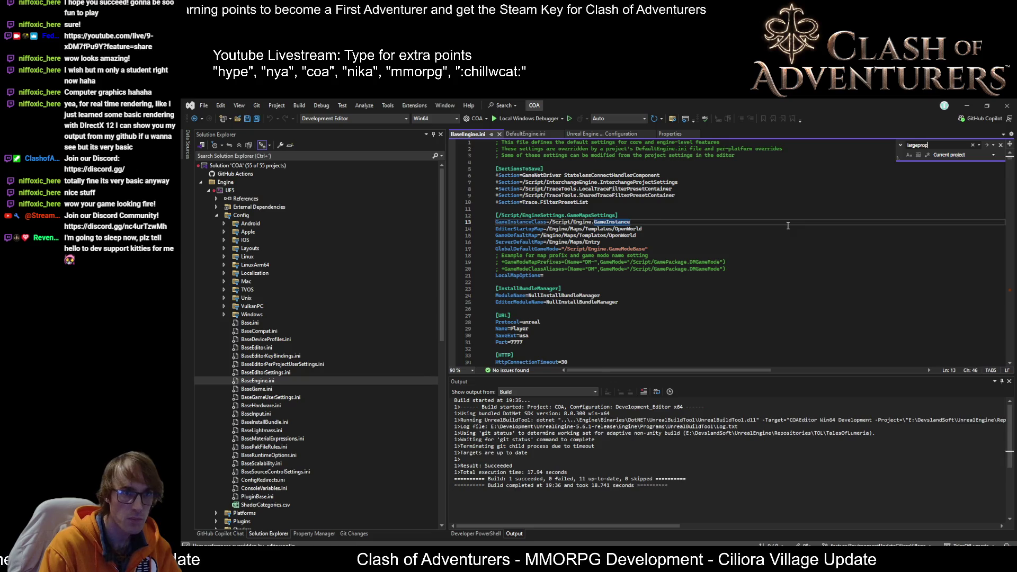
key("Return")
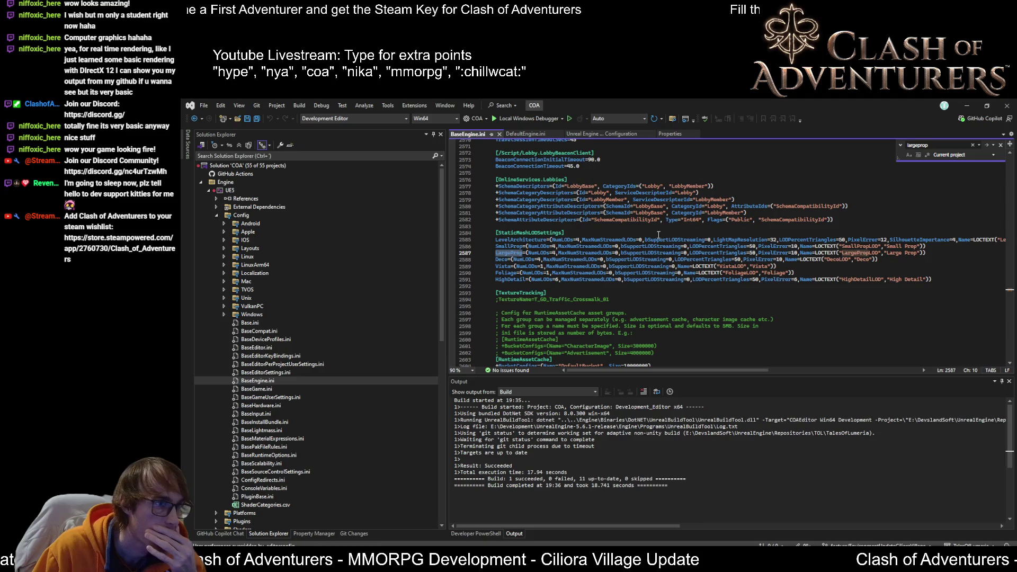
scroll(653, 234, "up", 2)
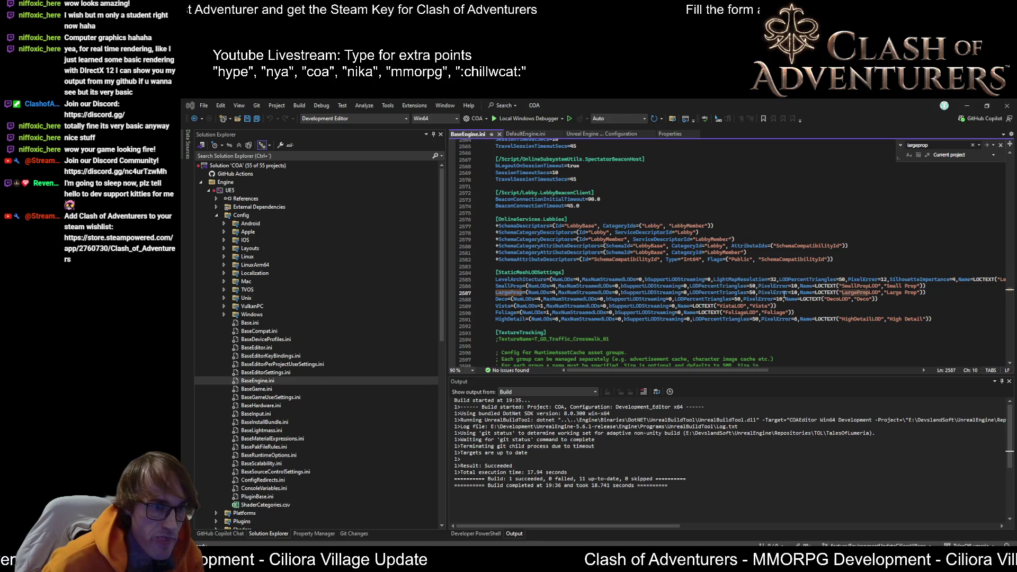
mouse_move(822, 561)
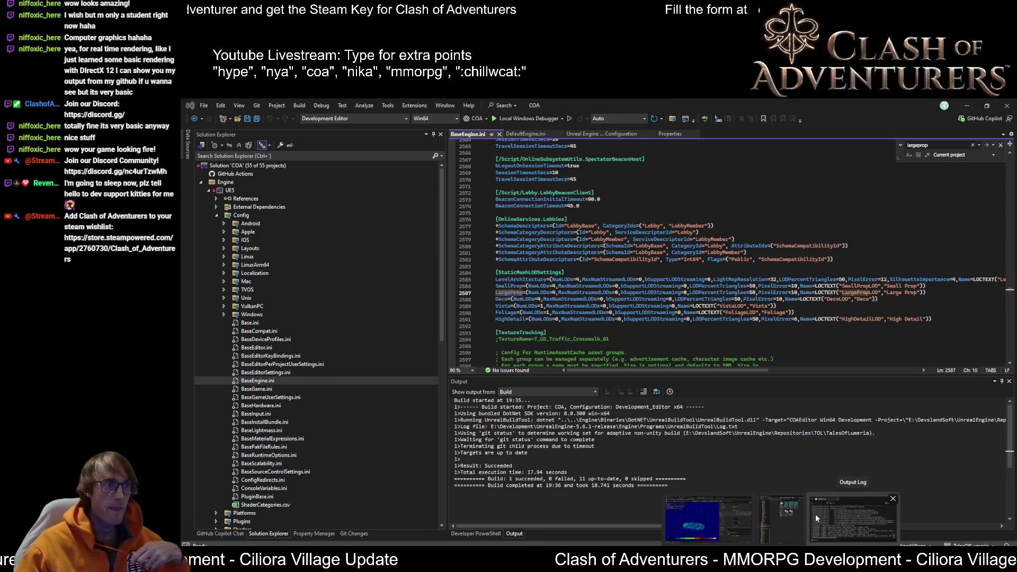
mouse_move(809, 494)
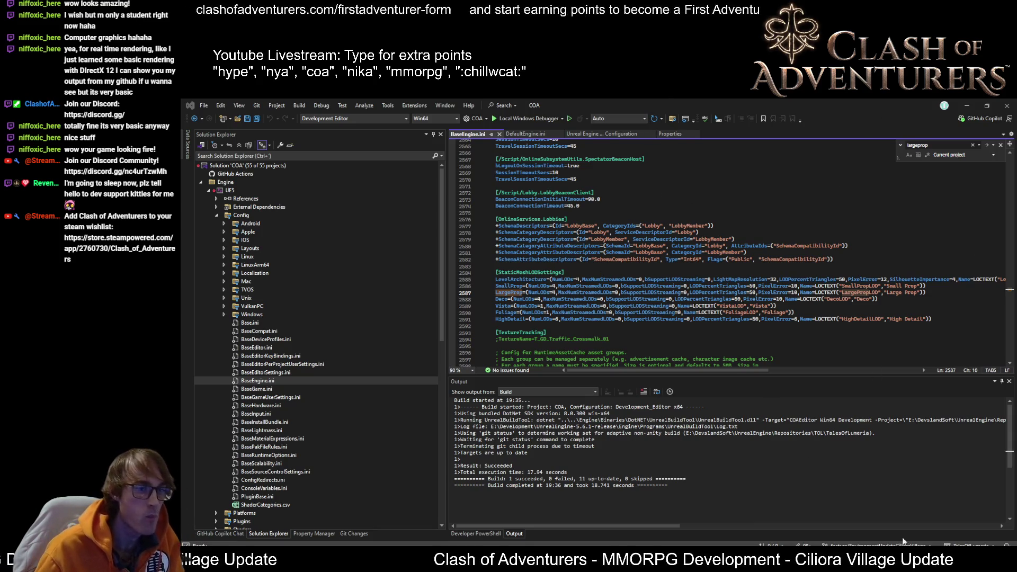
key("alt+Tab")
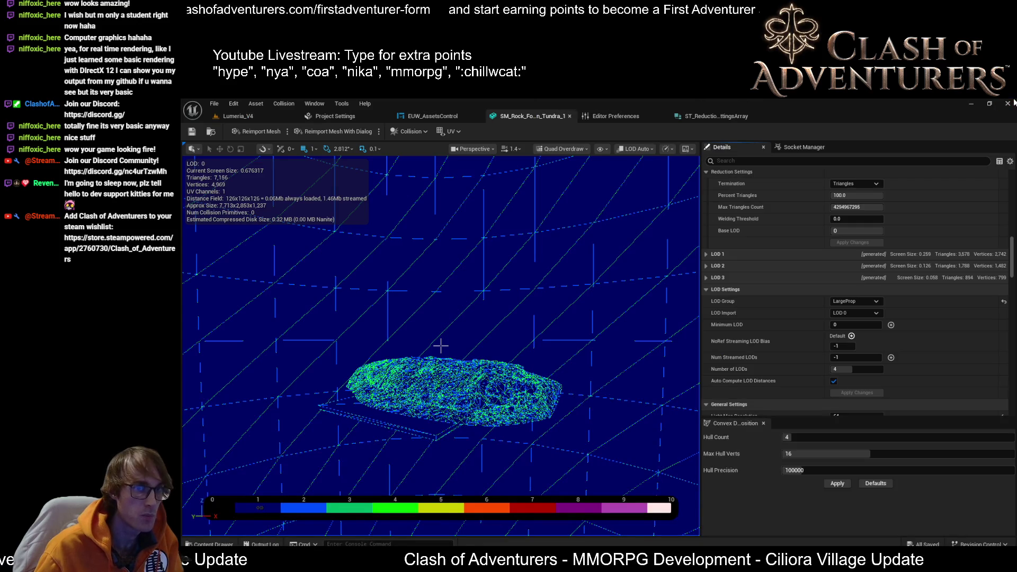
key("alt+Tab")
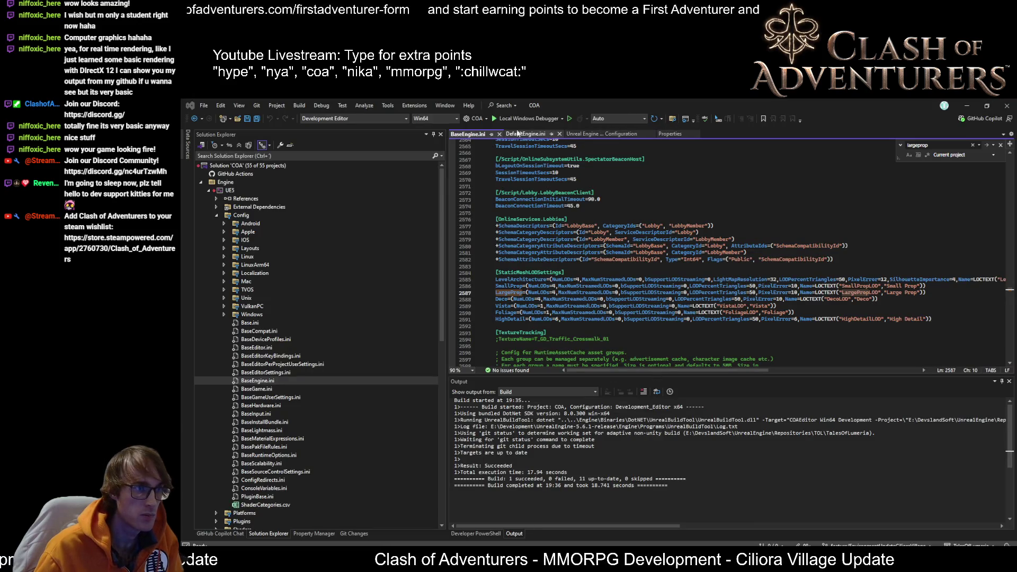
- Paste the six COA LOD group lines into DefaultEngine.ini after the AndroidRuntimeSettings block
left_click(522, 134)
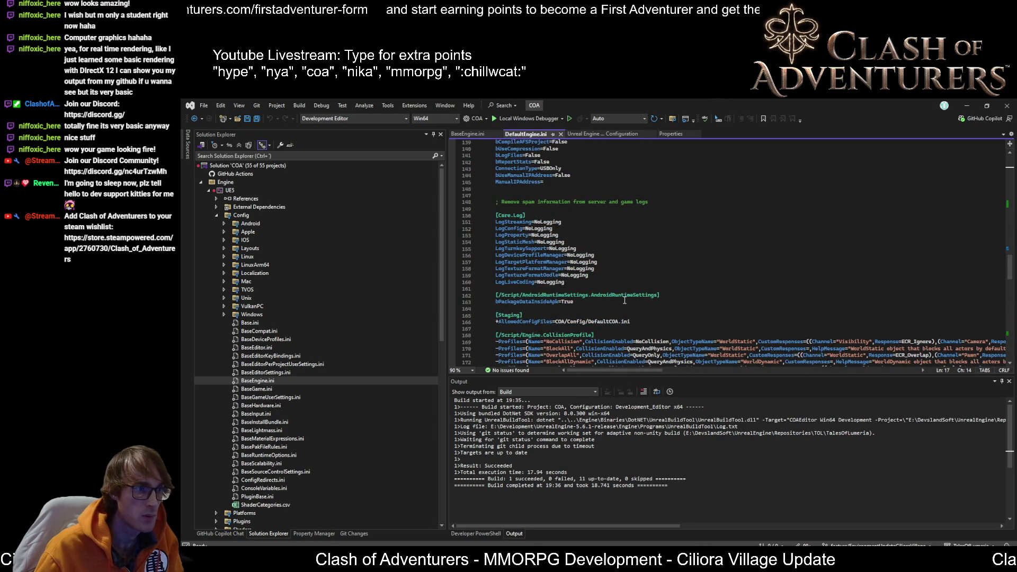
left_click(624, 300)
key("Return")
key("Return")
key("ctrl+v")
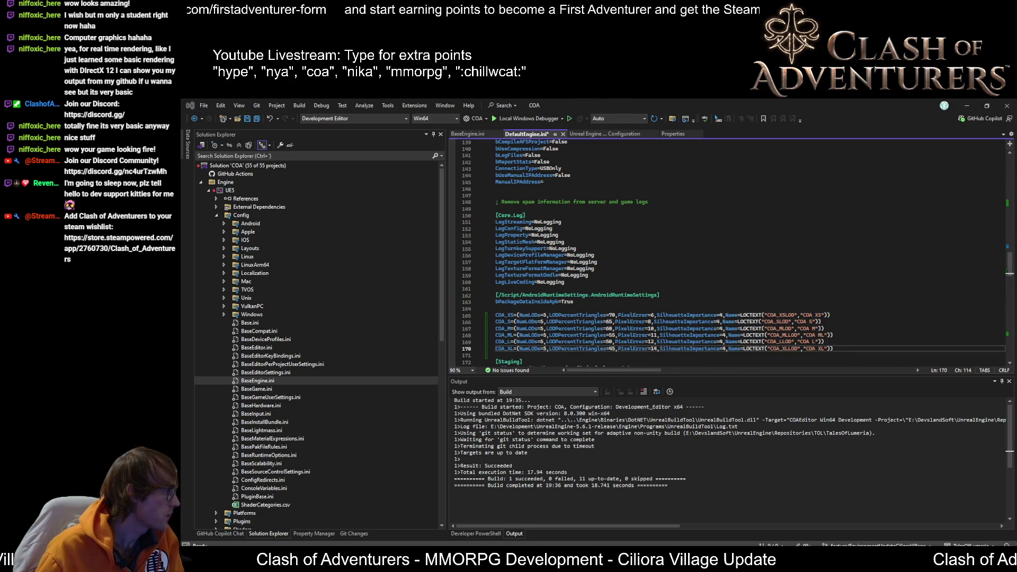
scroll(508, 305, "down", 4)
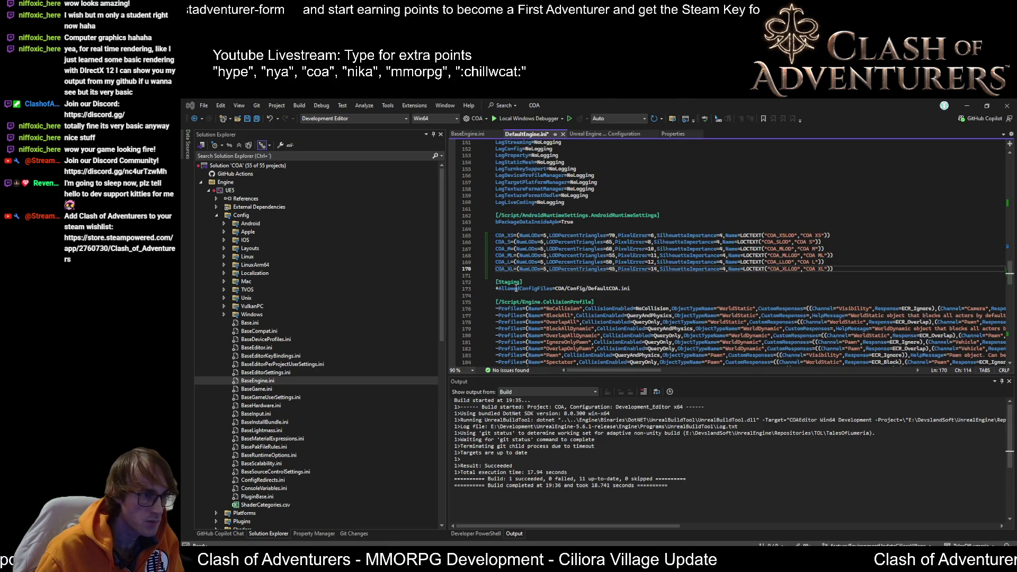
- Prefix each of the COA_XS, COA_S, COA_M, COA_ML, COA_L and COA_XL lines with '+'
left_click(498, 236)
key("Home")
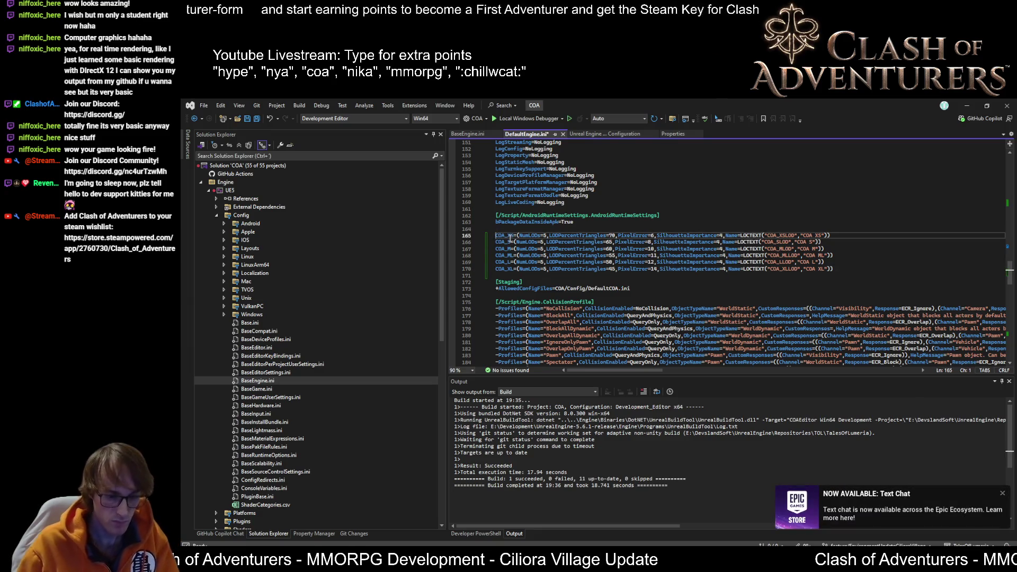
type("+")
left_click(497, 242)
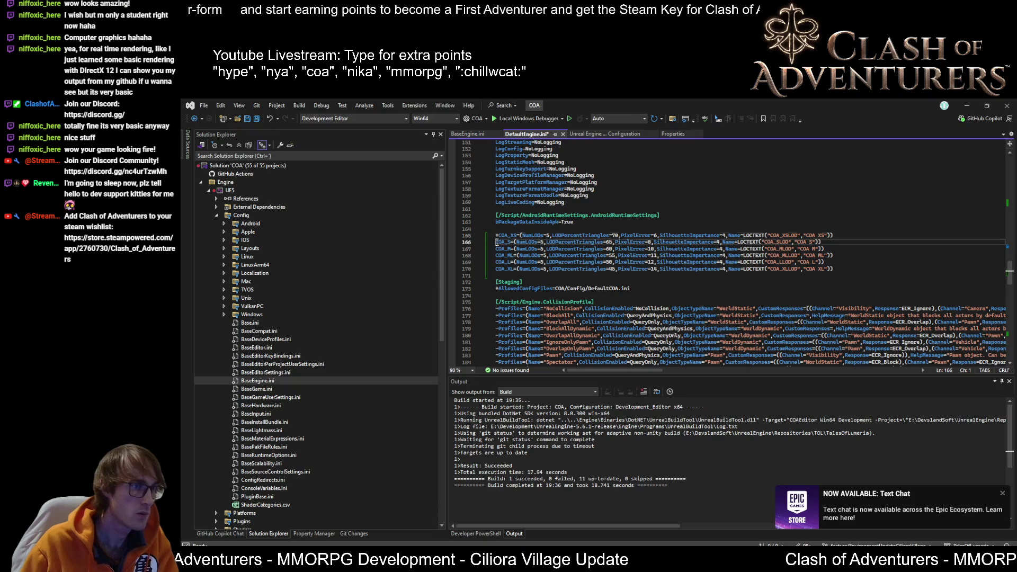
type("+")
left_click(497, 248)
type("+")
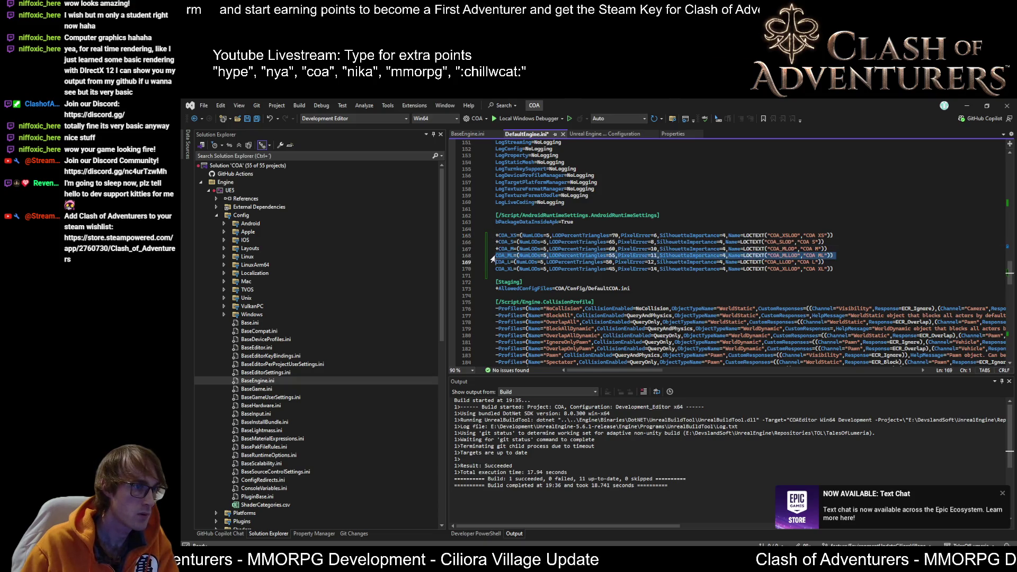
left_click(497, 256)
type("+")
left_click(496, 262)
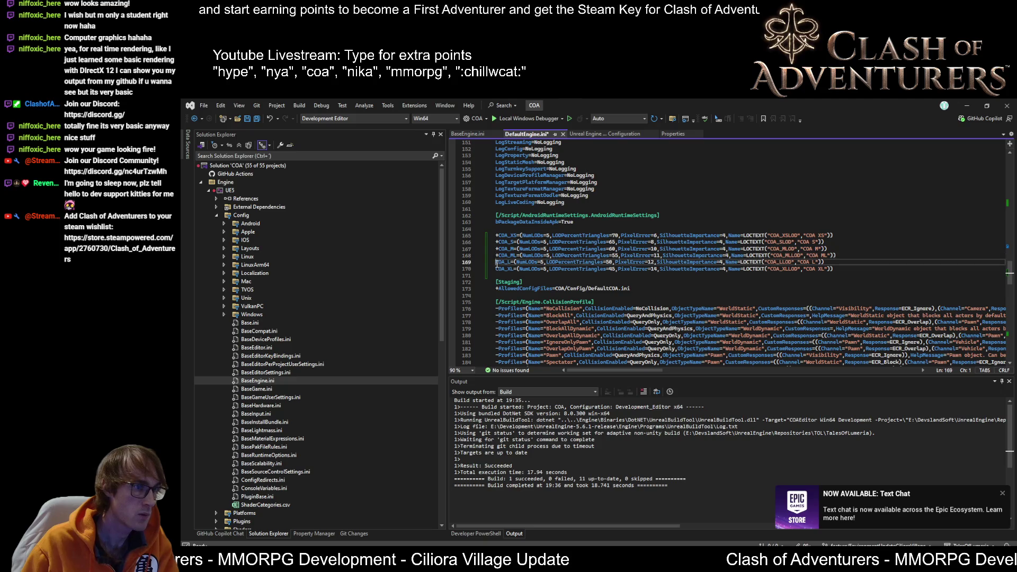
type("+")
left_click(497, 269)
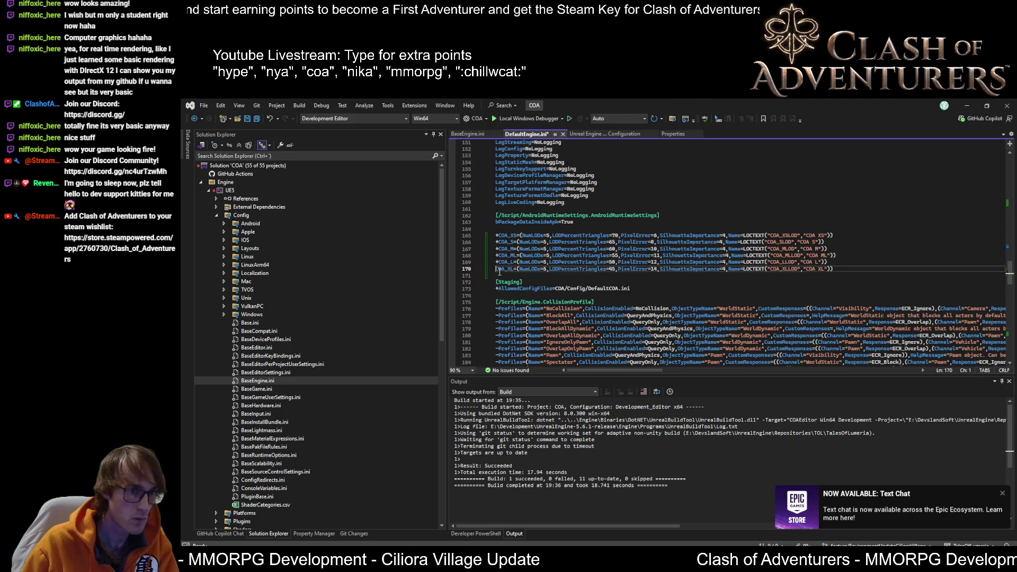
type("+")
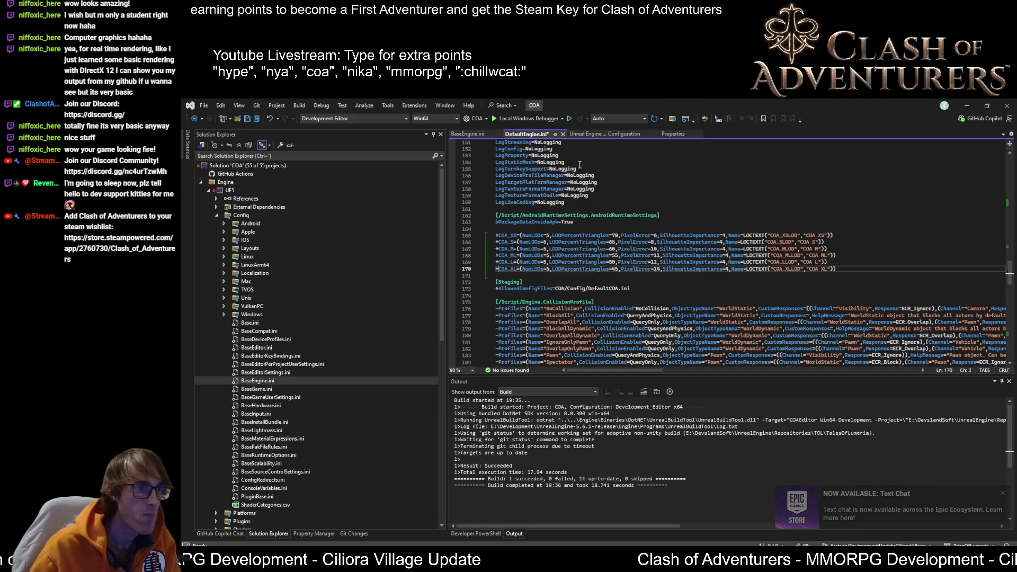
- Copy the [StaticMeshLODSettings] header from BaseEngine.ini and paste it above COA_XS in DefaultEngine.ini
left_click(472, 134)
left_click_drag(593, 272, 496, 272)
key("ctrl+c")
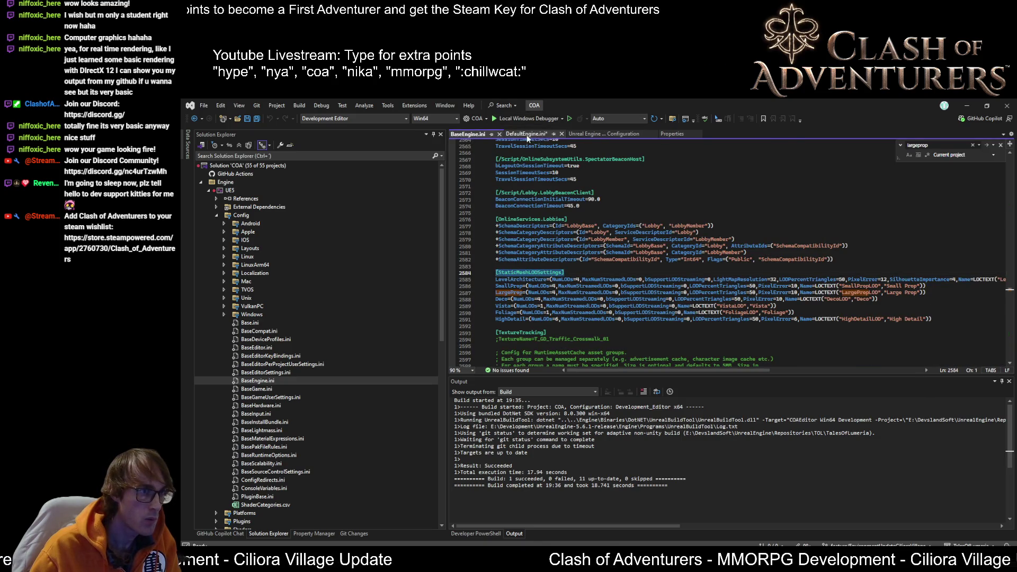
left_click(526, 134)
left_click(544, 228)
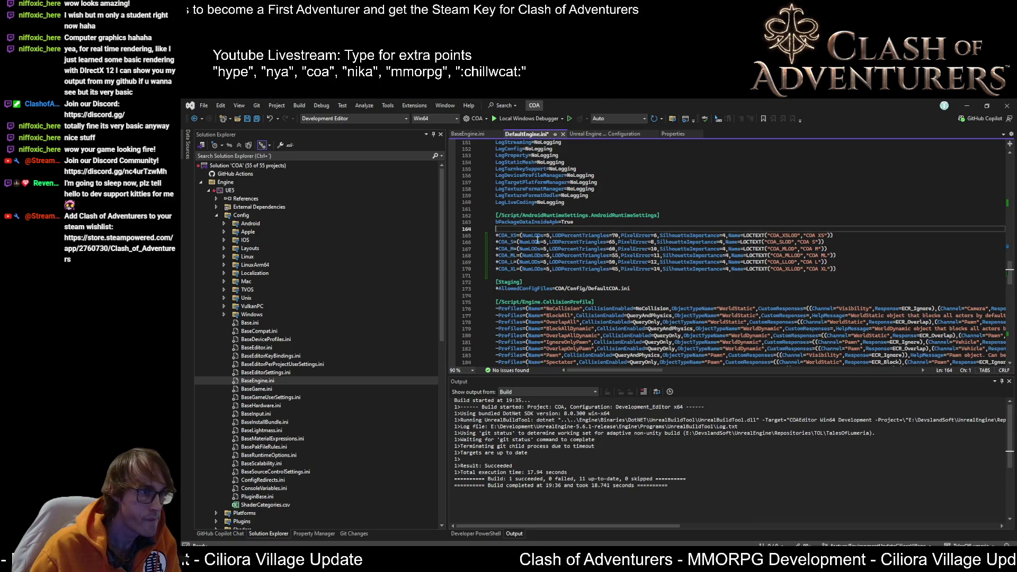
key("Return")
key("ctrl+v")
scroll(674, 237, "up", 1)
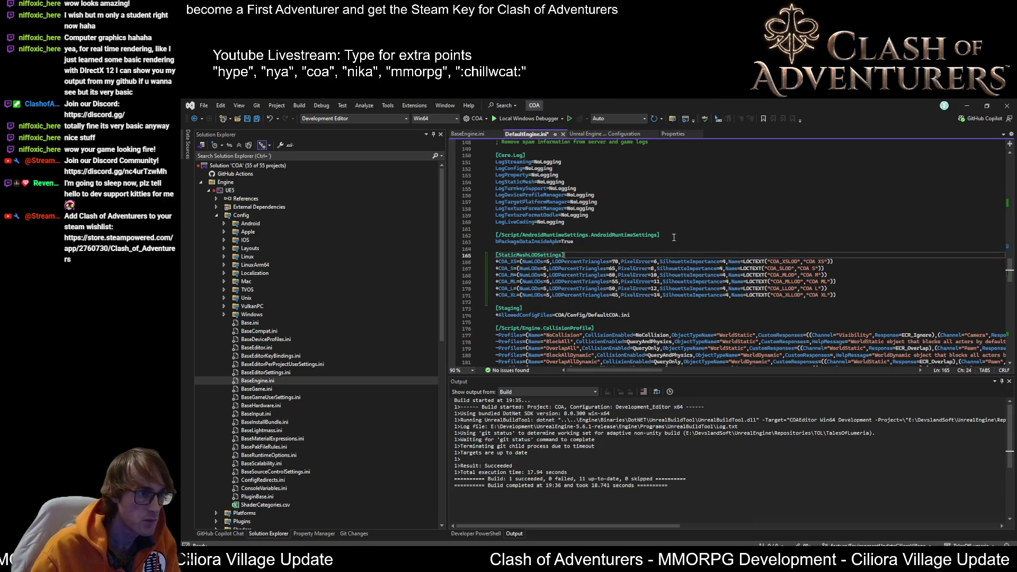
key("shift+Home")
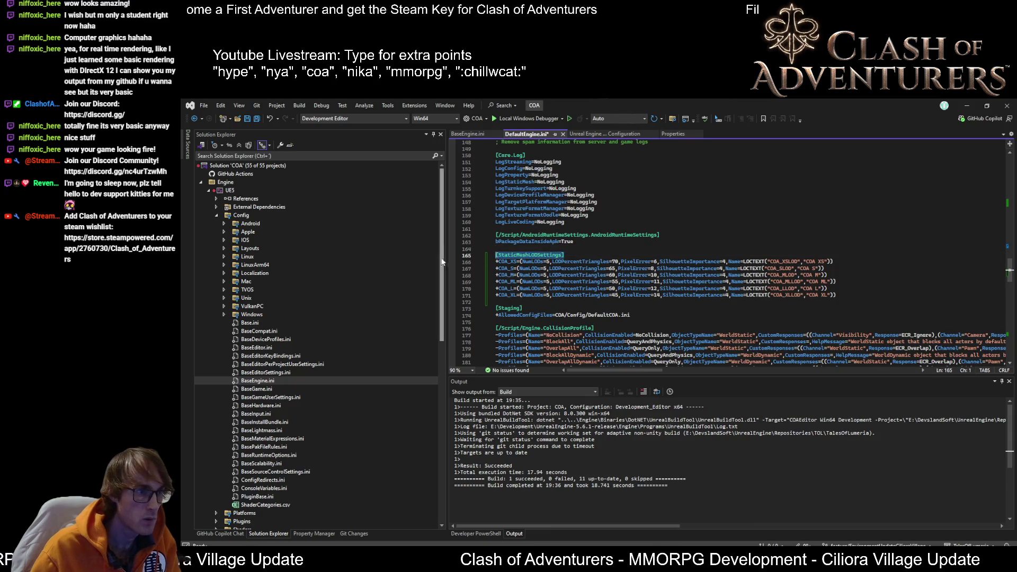
scroll(695, 222, "up", 20)
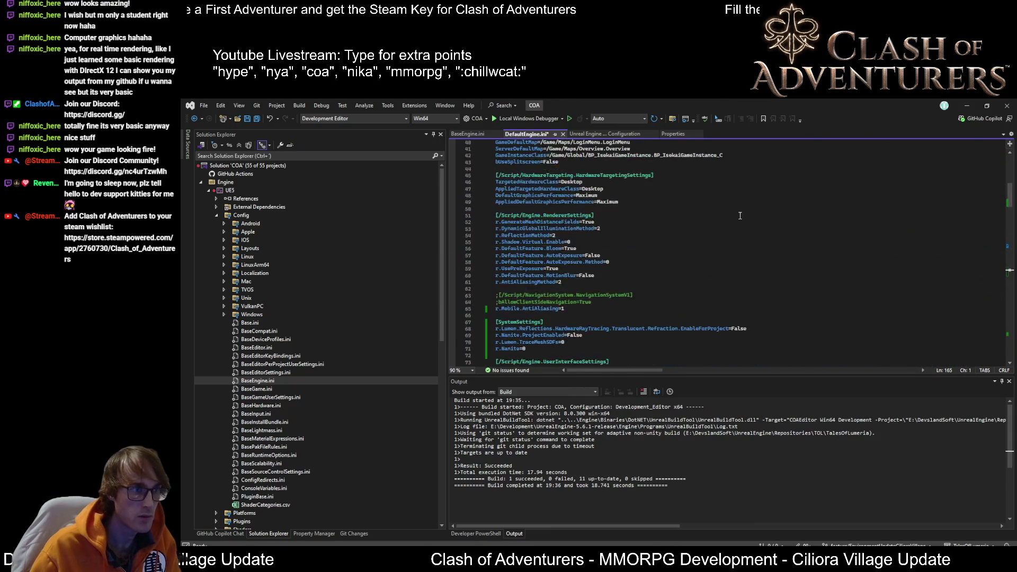
left_click(801, 182)
- Search DefaultEngine.ini for [StaticMeshLODSettings] and confirm only one occurrence exists
key("ctrl+f")
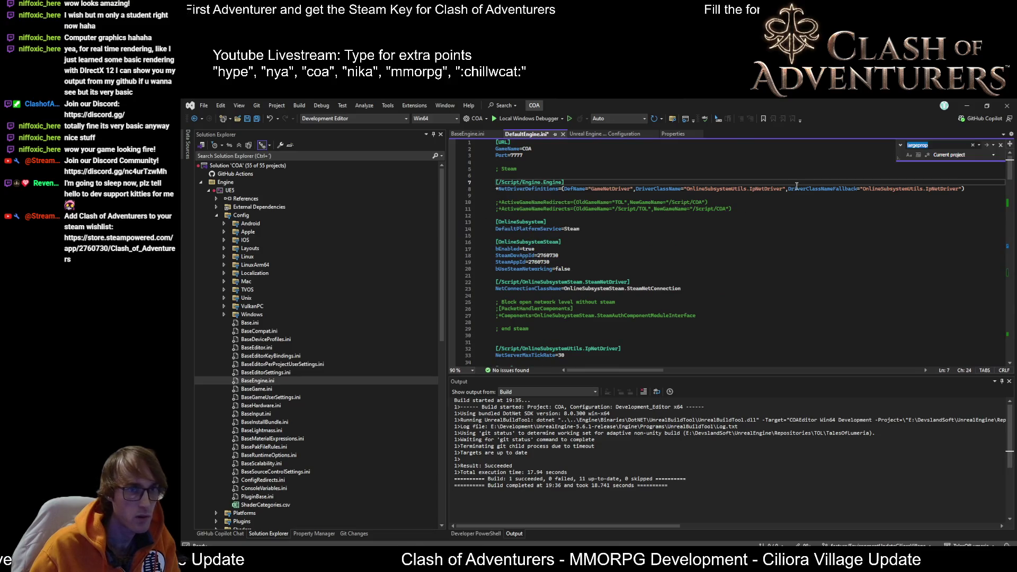
key("ctrl+v")
left_click(988, 145)
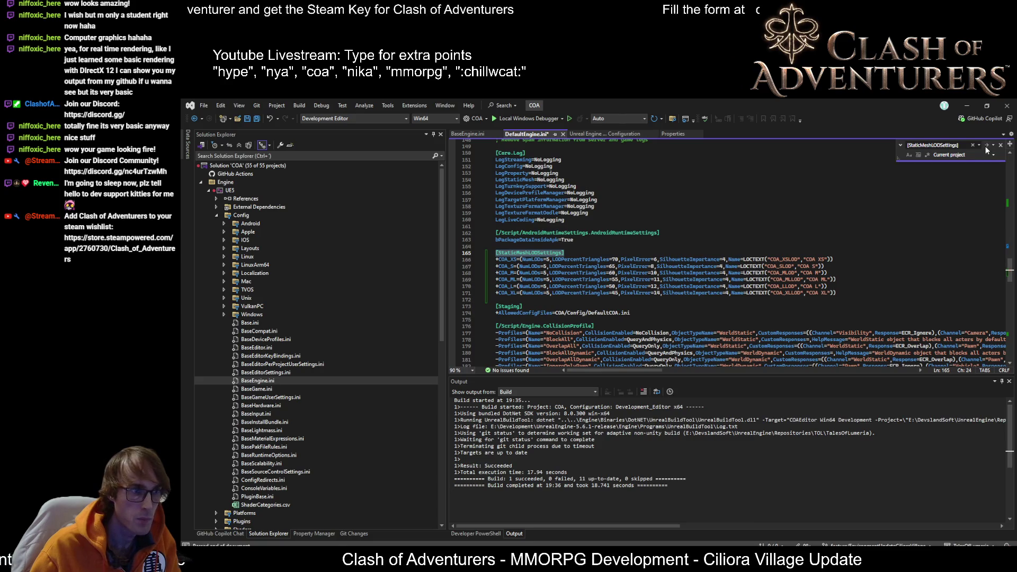
left_click(986, 147)
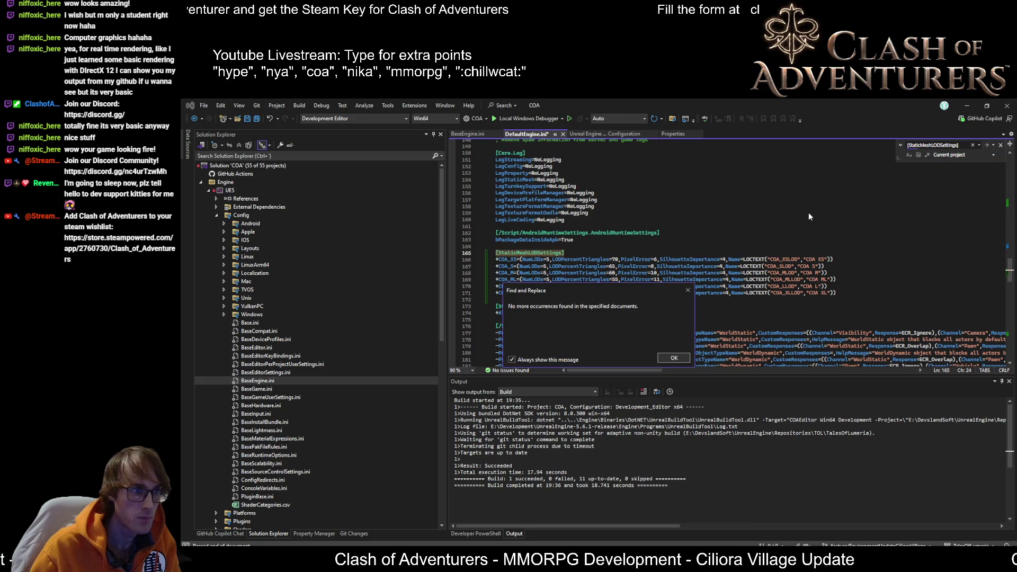
left_click(677, 359)
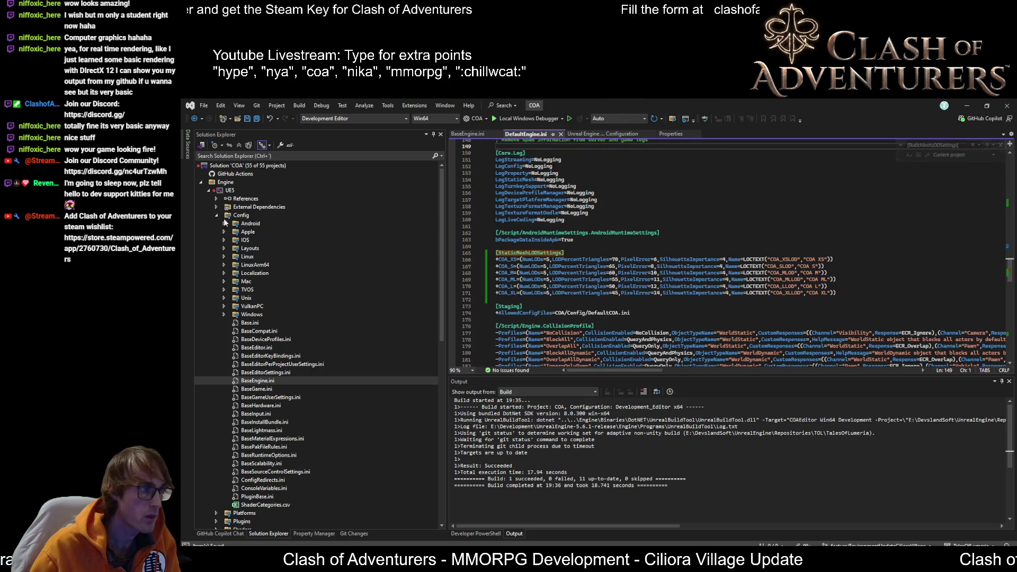
- Collapse the UE5 tree in Solution Explorer and bring up the COA project's context menu
left_click(208, 190)
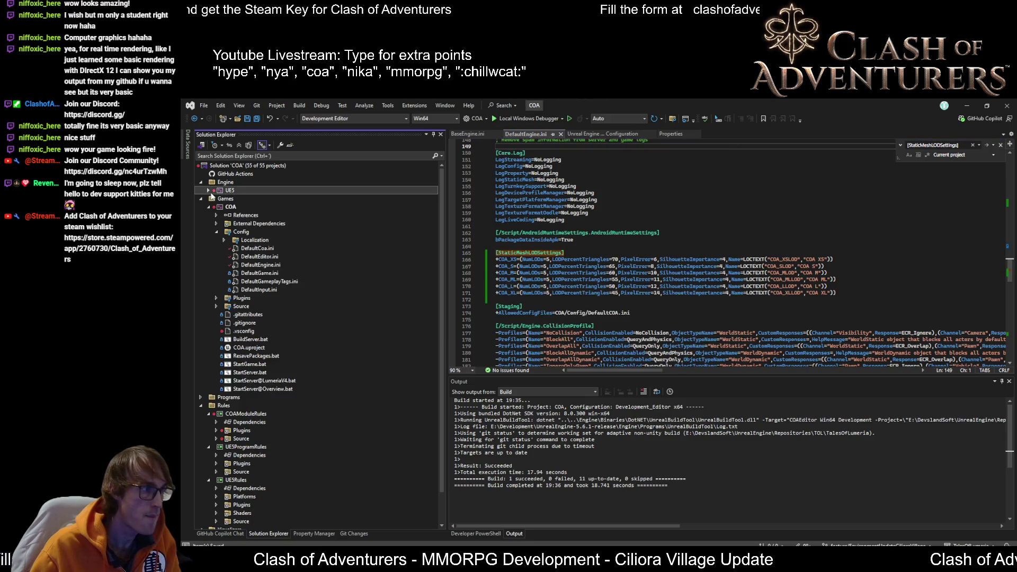
left_click(230, 206)
right_click(229, 206)
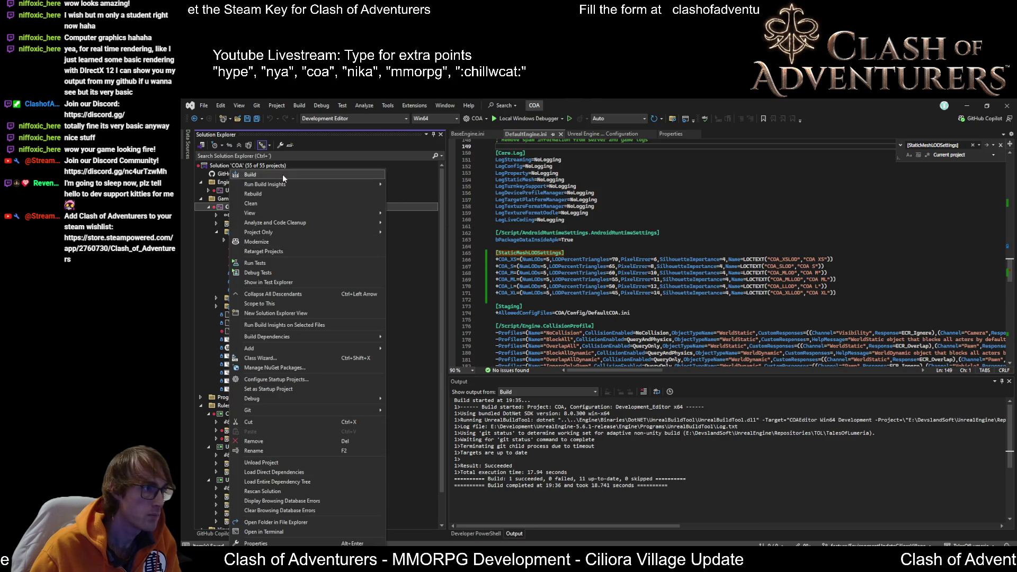
- Build the COA project to 12 succeeded, 0 failed, then review the NumLODs=5 values
left_click(249, 174)
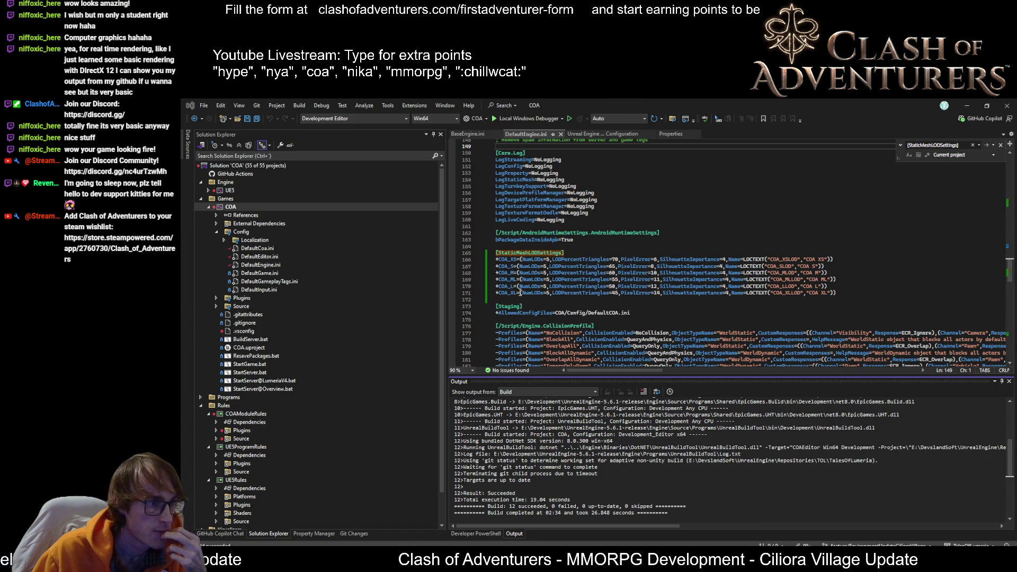
left_click_drag(549, 260, 545, 293)
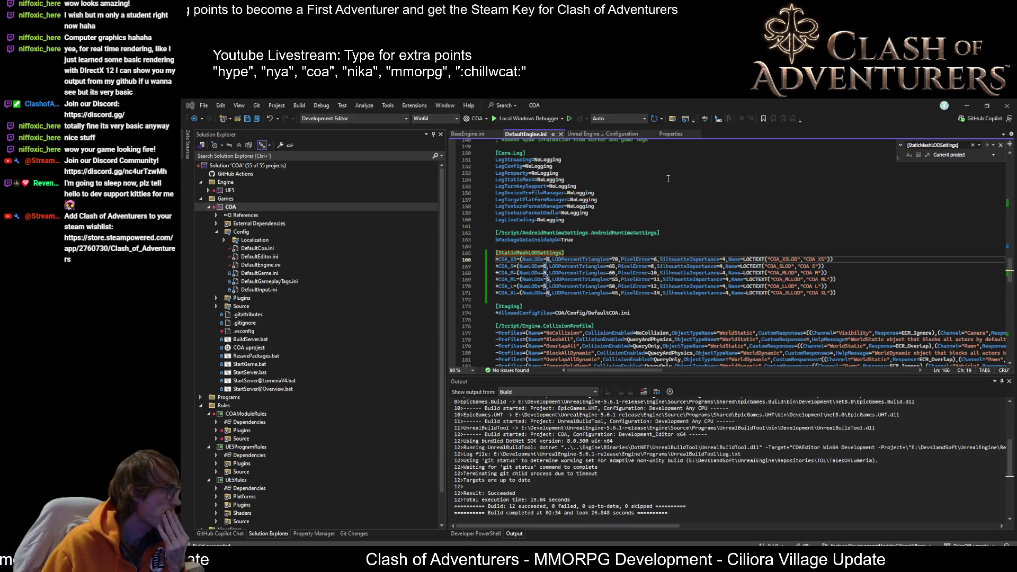
- Launch COA without debugging and bring the Unreal Editor showing the Overview map forward
left_click(676, 179)
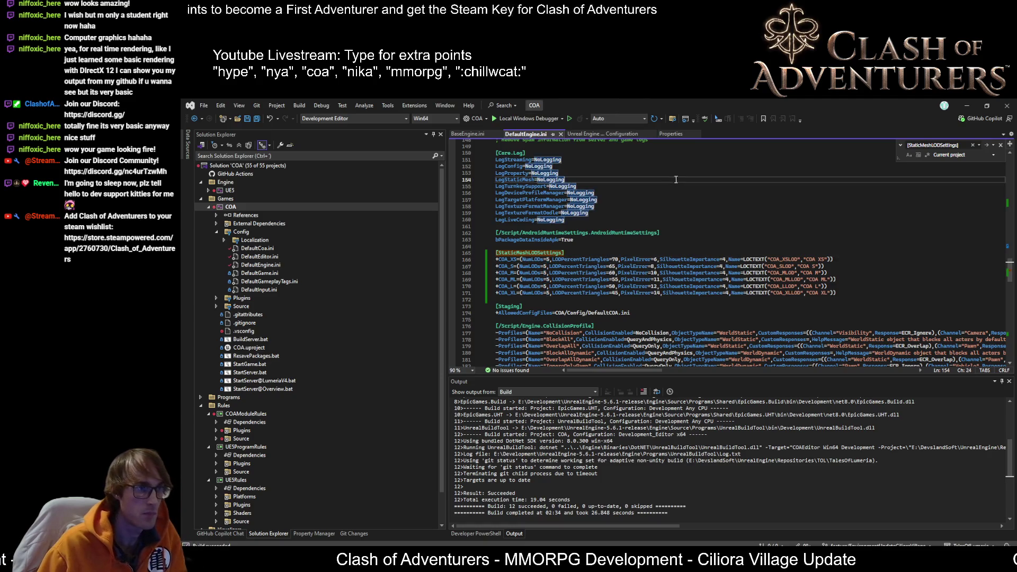
left_click(570, 120)
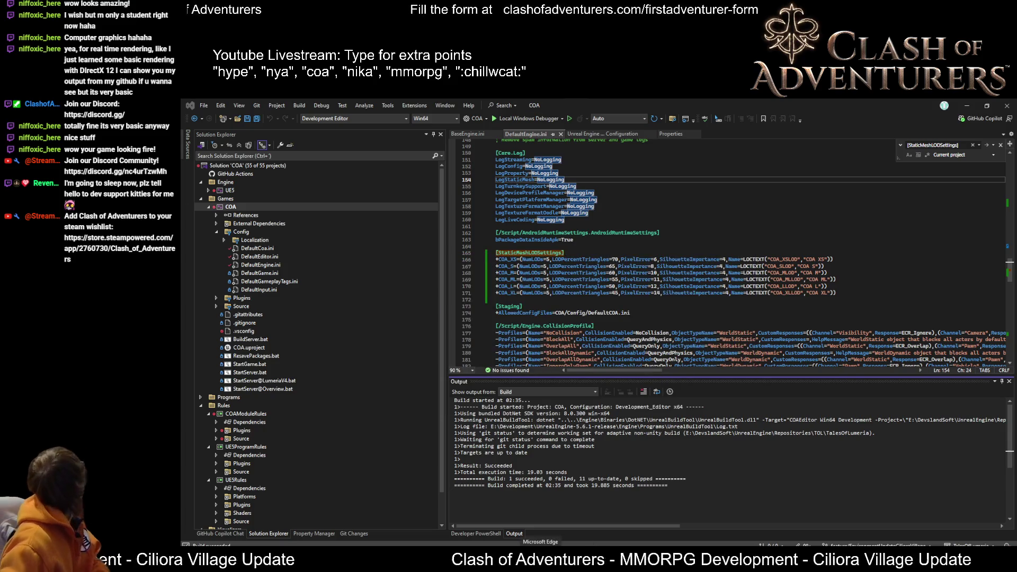
left_click(447, 516)
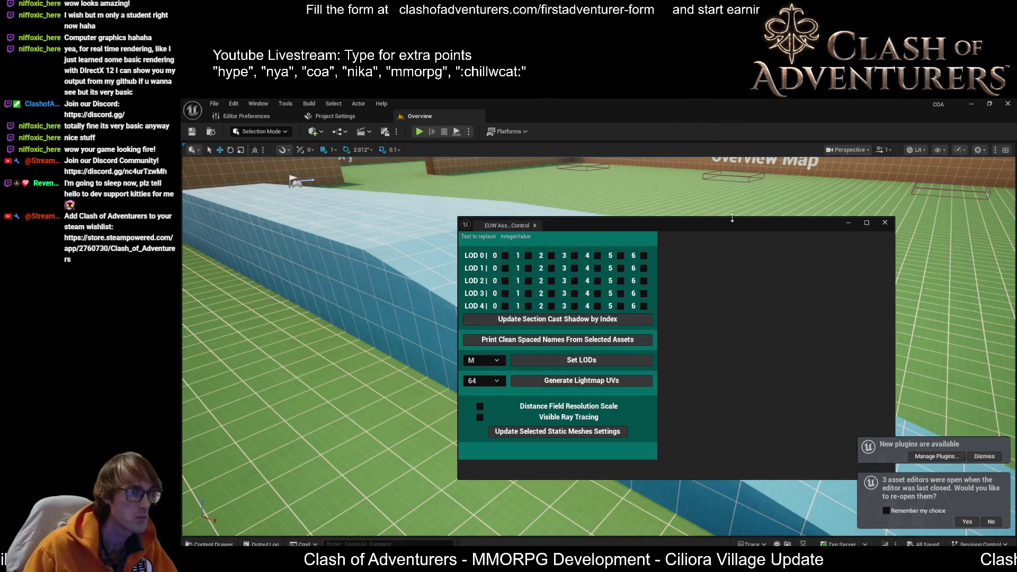
- Decline reopening the previous asset editors and close the EUW Asset Control window
left_click_drag(740, 223, 659, 197)
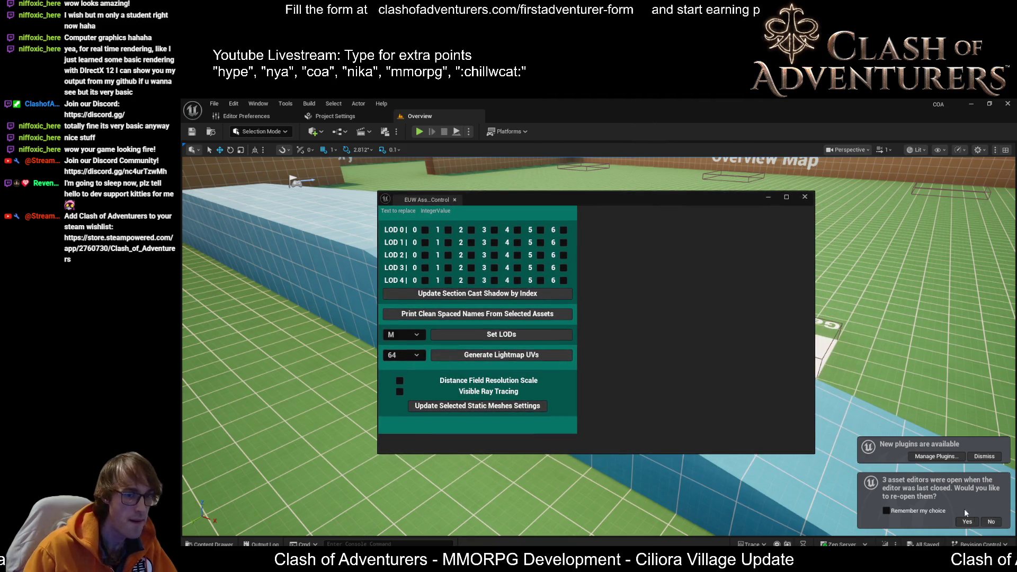
left_click(991, 522)
left_click_drag(608, 425, 615, 456)
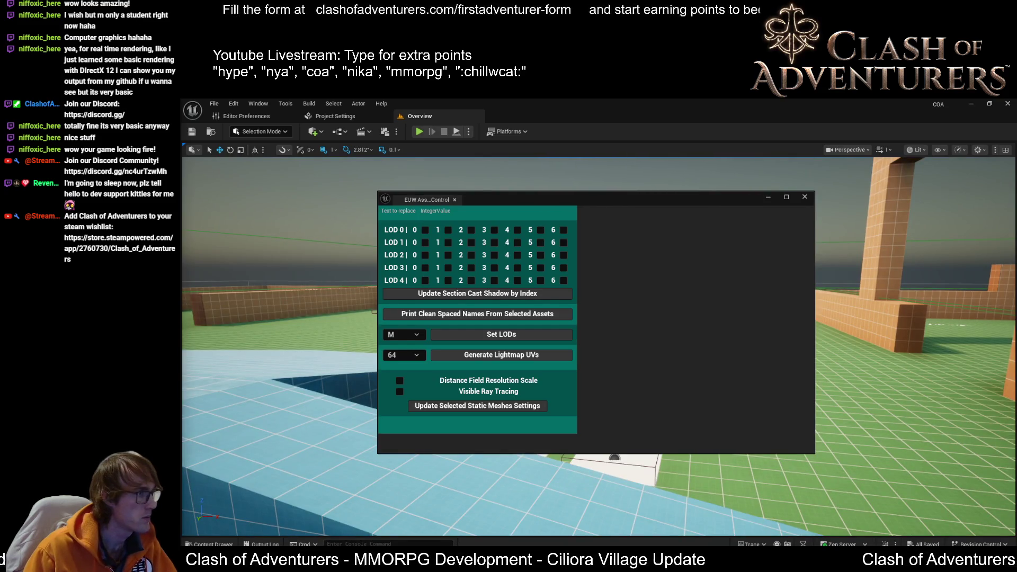
mouse_move(614, 457)
left_mouse_down()
mouse_move(588, 434)
mouse_move(641, 500)
left_mouse_up()
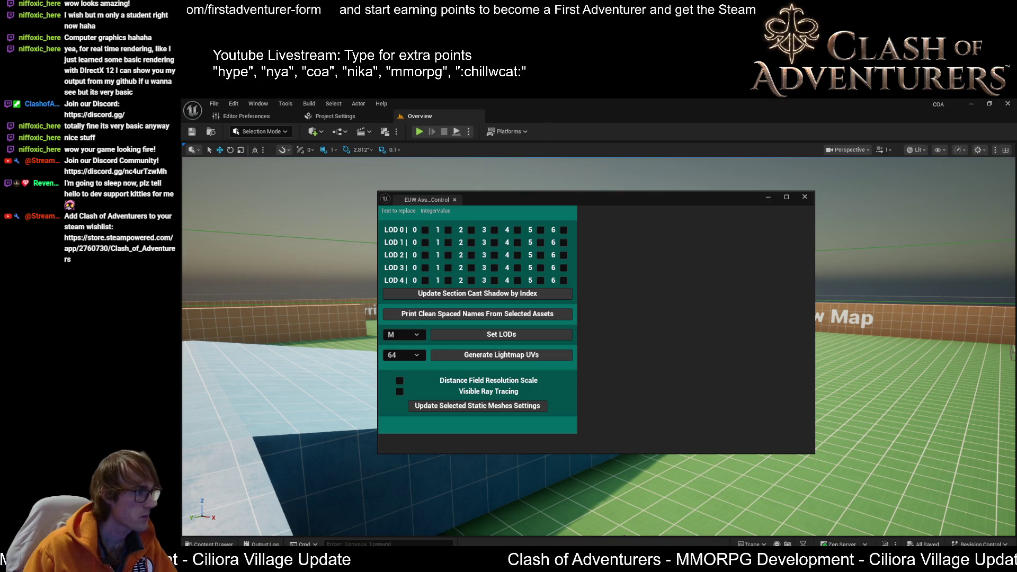
key("alt+F4")
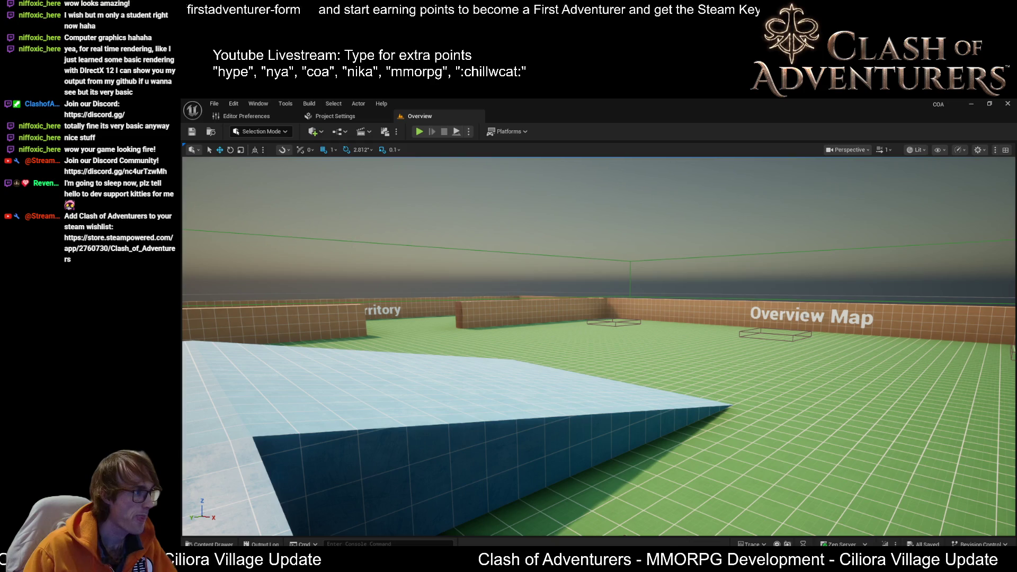
- In SM_Tree_Beech_6's LOD Settings, check that the LOD Group list offers the COA groups
scroll(882, 304, "down", 5)
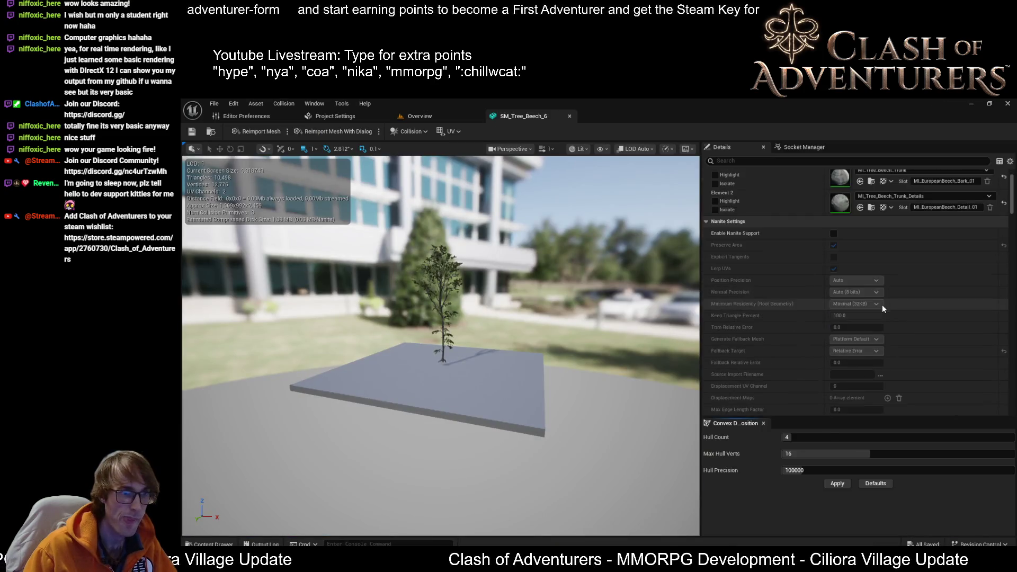
scroll(882, 307, "down", 3)
left_click(837, 290)
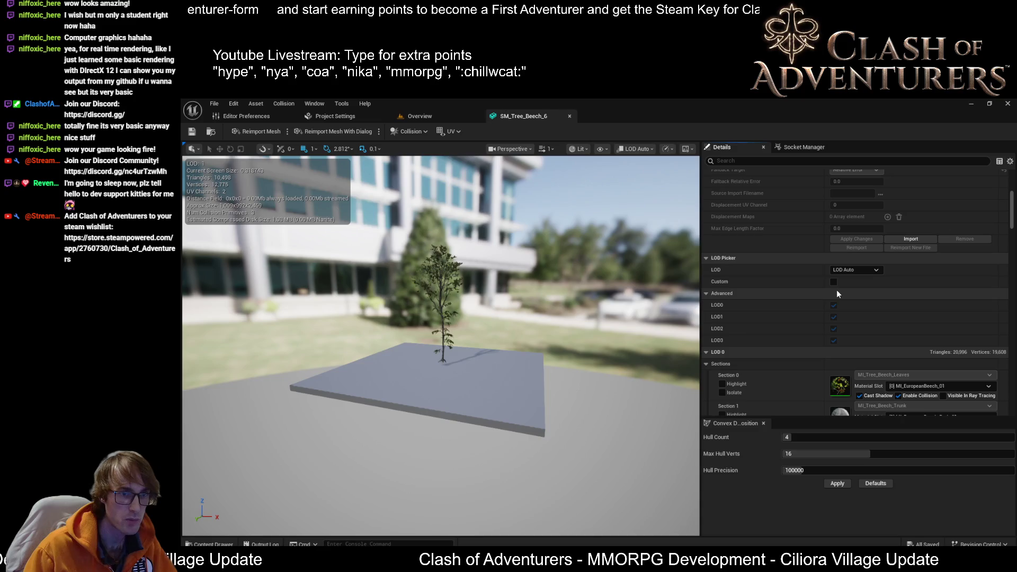
scroll(916, 366, "down", 10)
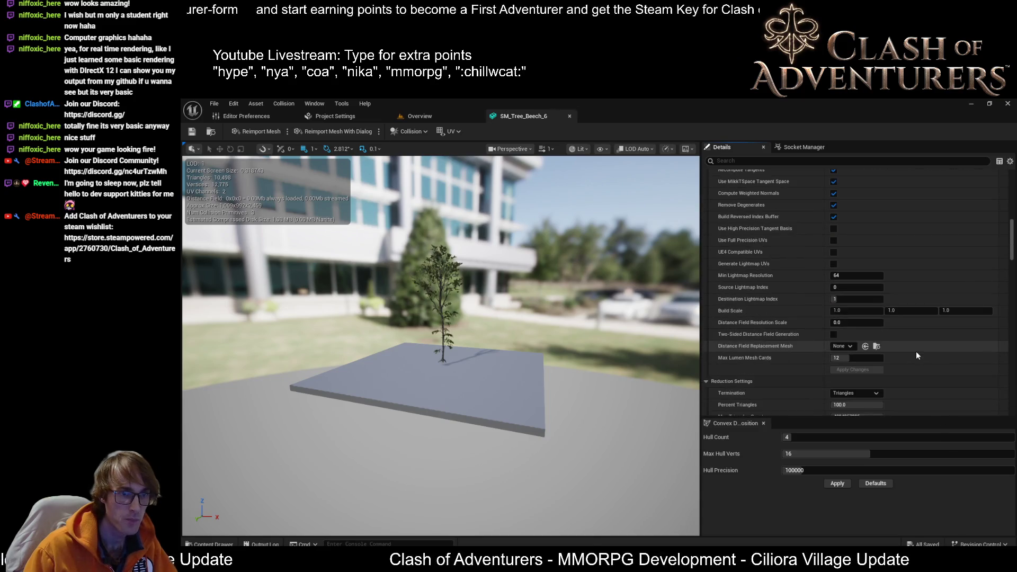
scroll(917, 348, "down", 5)
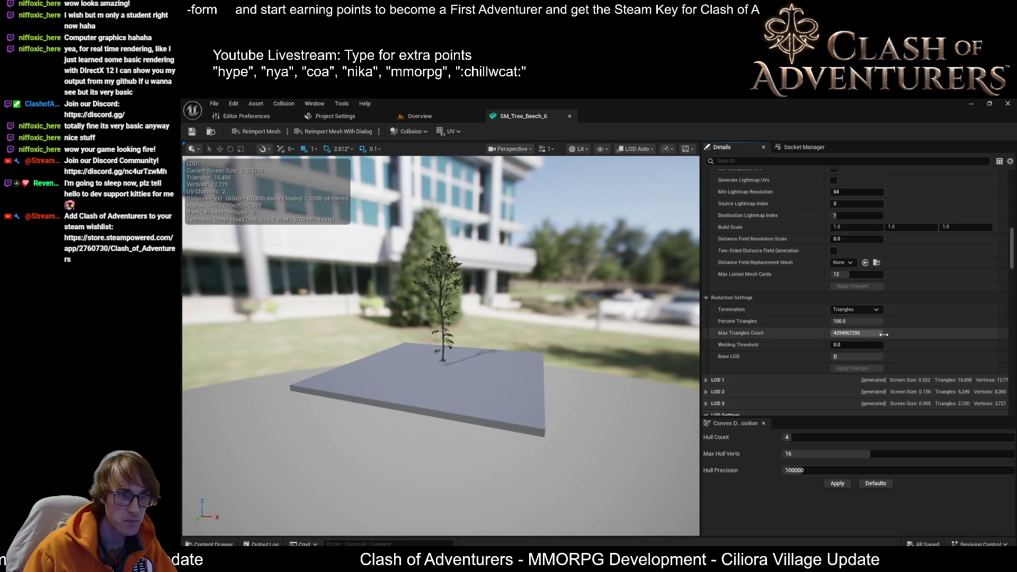
scroll(890, 341, "down", 1)
left_click(856, 316)
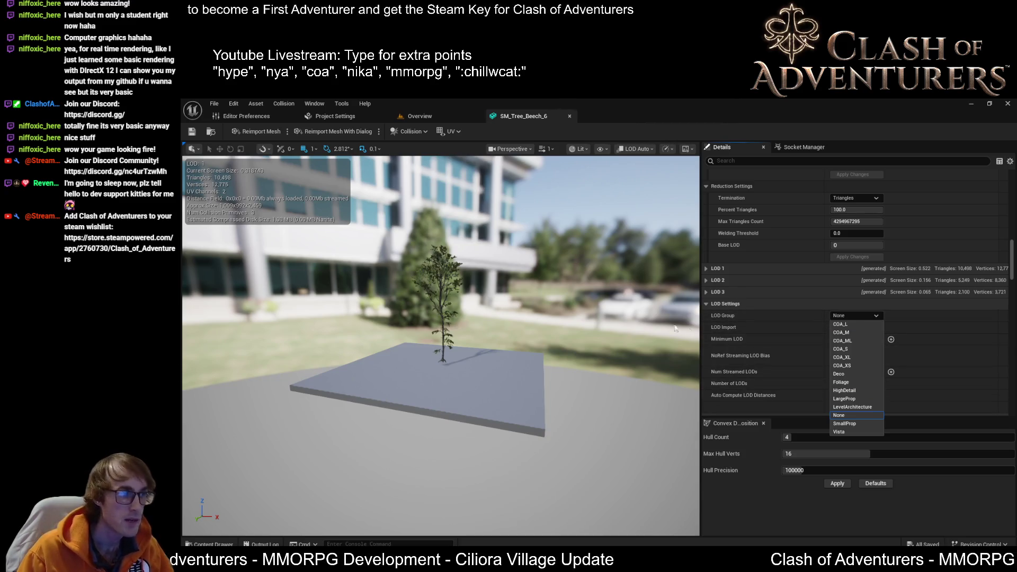
mouse_move(440, 309)
left_mouse_down()
mouse_move(507, 361)
mouse_move(482, 380)
mouse_move(472, 341)
left_mouse_up()
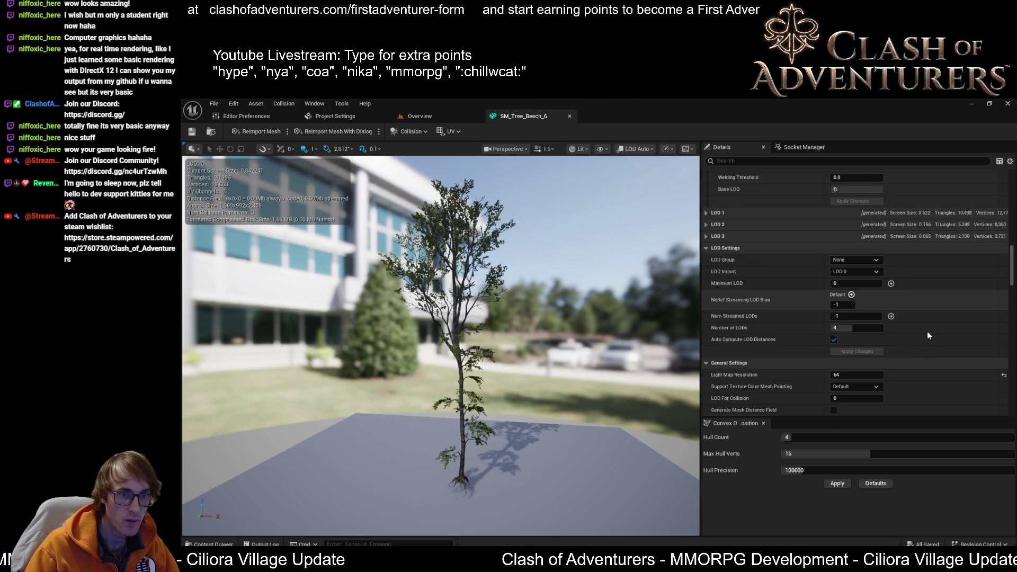
- Set SM_Tree_Beech_6's LOD Group to COA_L and confirm, producing five LODs down to 1,313 triangles
scroll(936, 310, "down", 2)
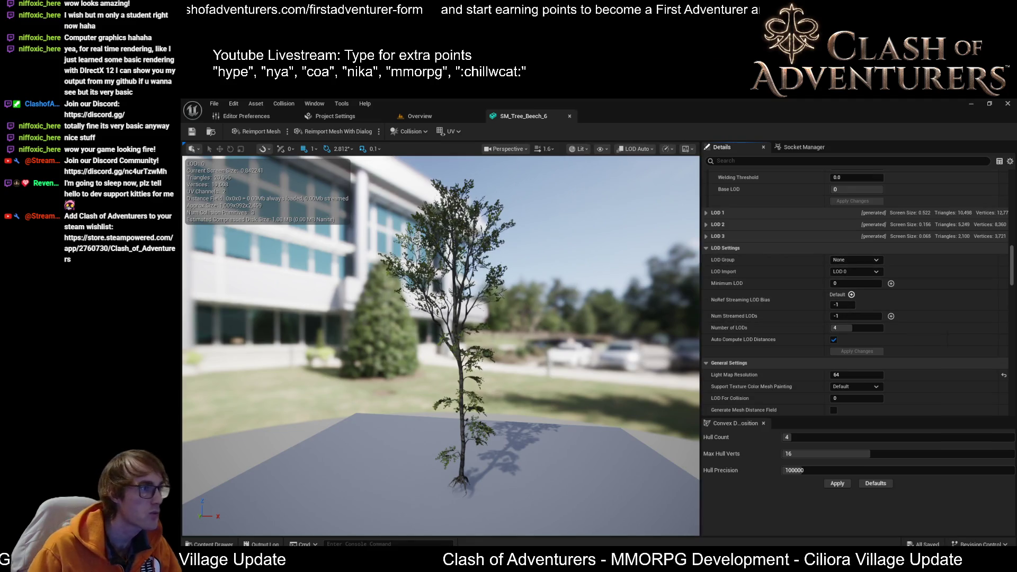
mouse_move(303, 263)
left_mouse_down()
mouse_move(403, 268)
mouse_move(405, 372)
mouse_move(350, 408)
left_mouse_up()
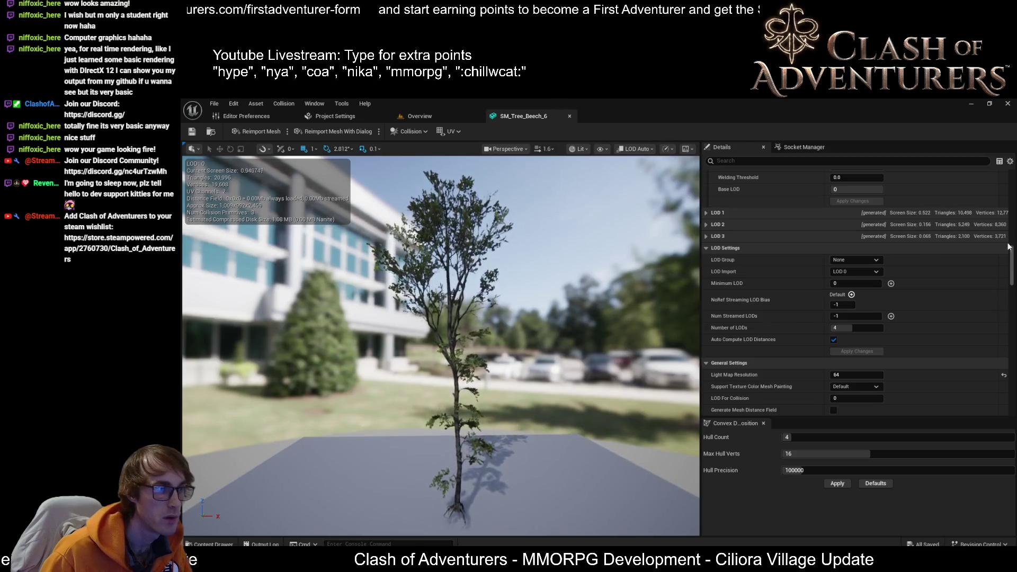
left_click(871, 262)
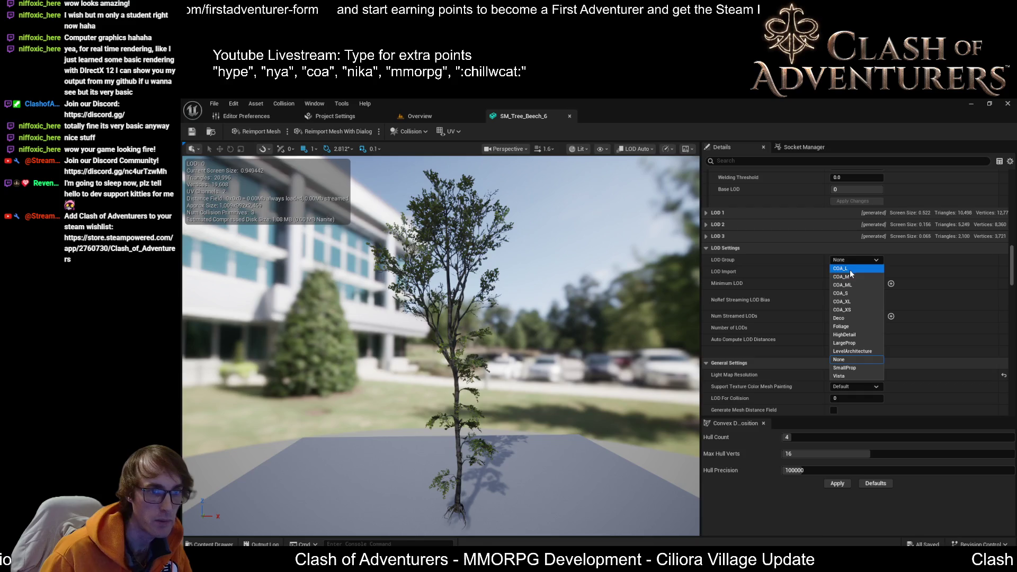
left_click(850, 268)
left_click(667, 346)
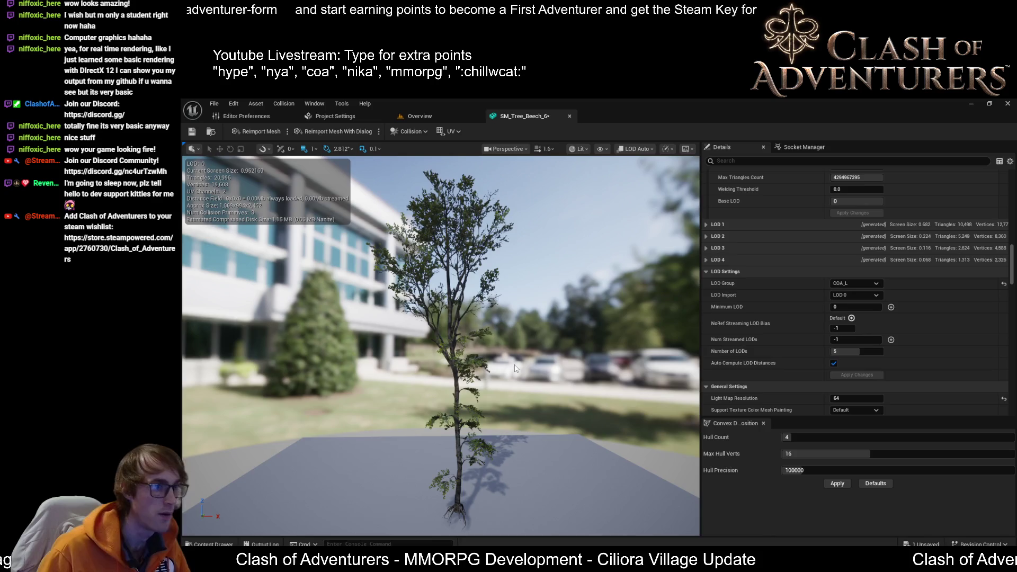
mouse_move(460, 363)
left_mouse_down()
mouse_move(439, 365)
mouse_move(456, 459)
mouse_move(455, 413)
left_mouse_up()
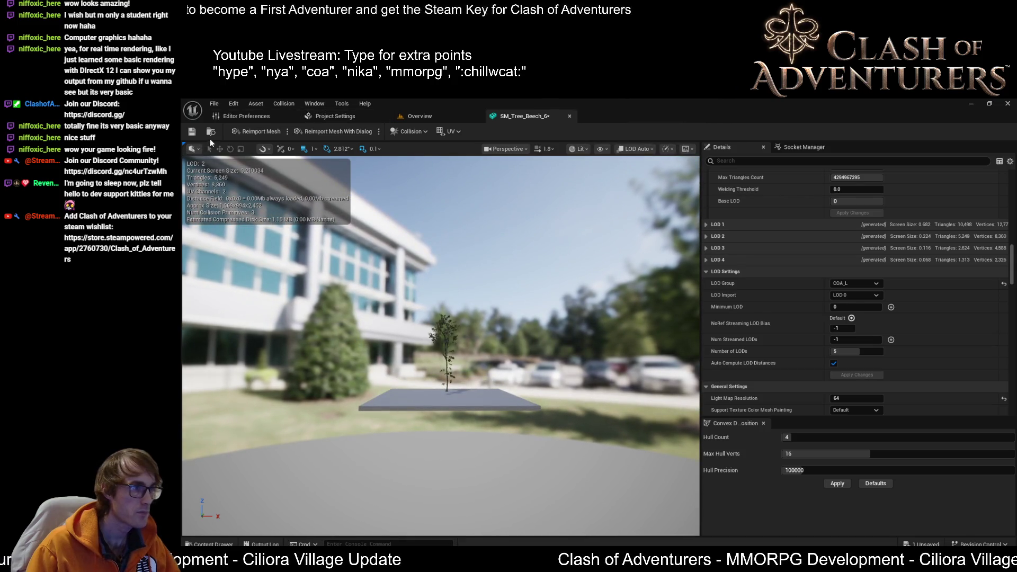
- Save SM_Tree_Beech_6 and orbit the viewport to preview its COA_L LOD transitions
left_click(195, 133)
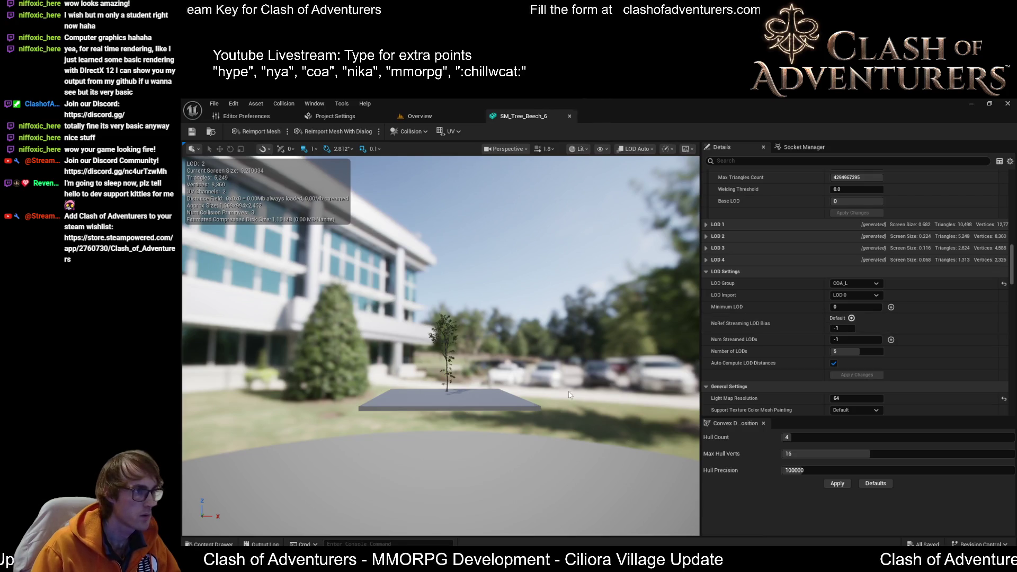
left_click_drag(530, 317, 530, 299)
scroll(440, 344, "up", 5)
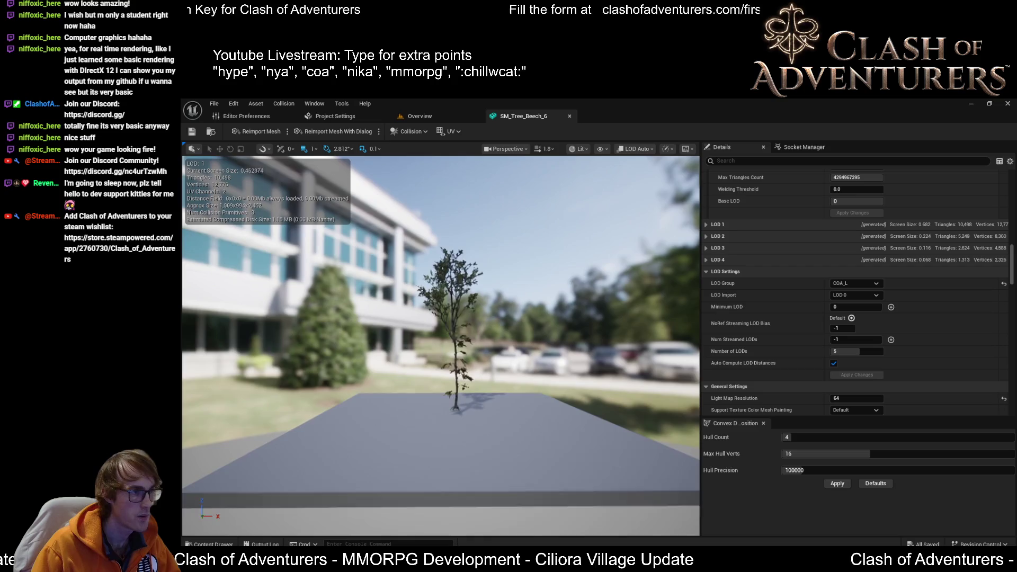
left_click(441, 112)
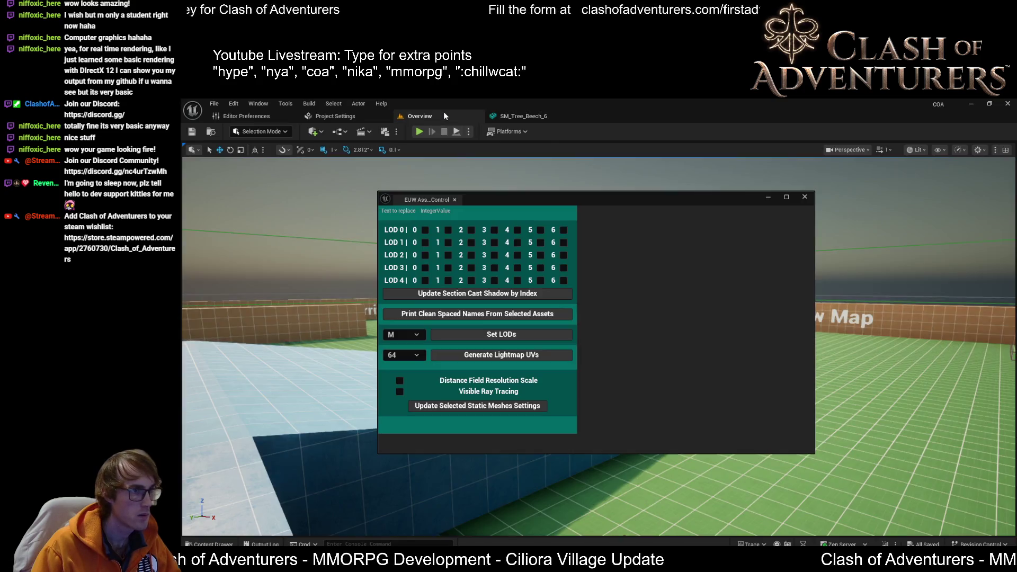
left_click(551, 116)
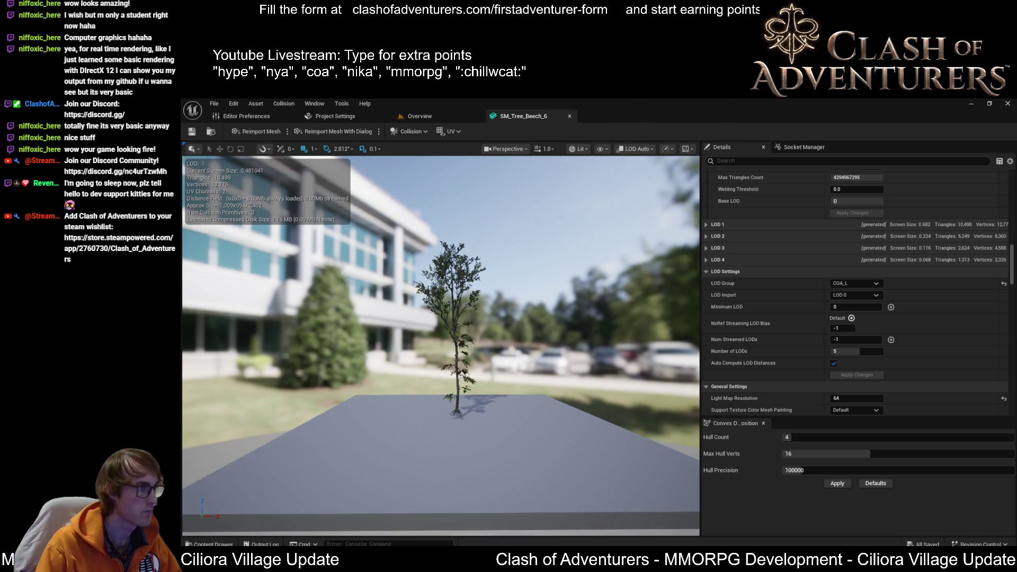
left_click_drag(558, 259, 462, 268)
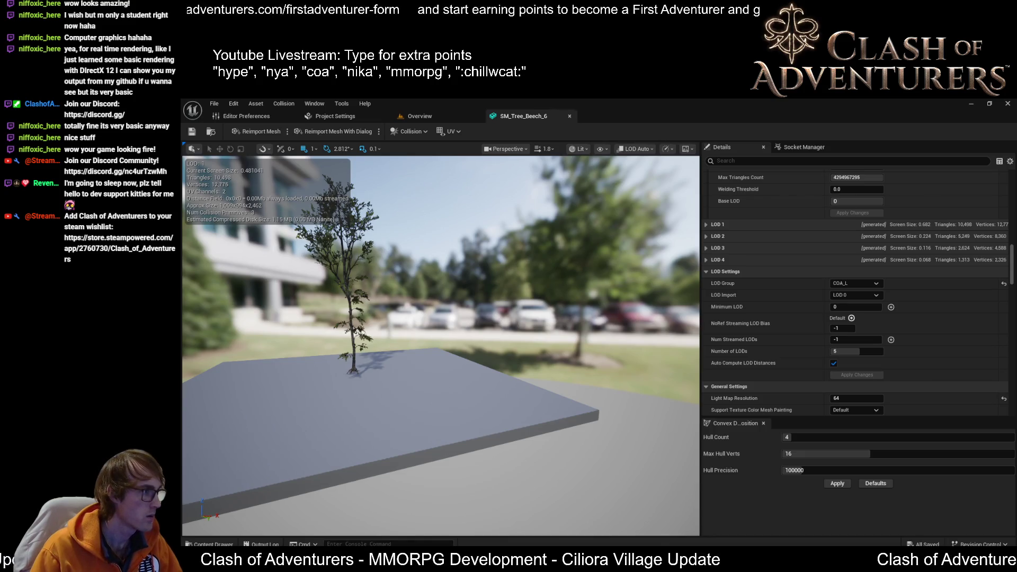
- Snip the Apply button area of SM_Tree_Beech_6's LOD settings panel to the clipboard
key("super+shift+s")
key("Escape")
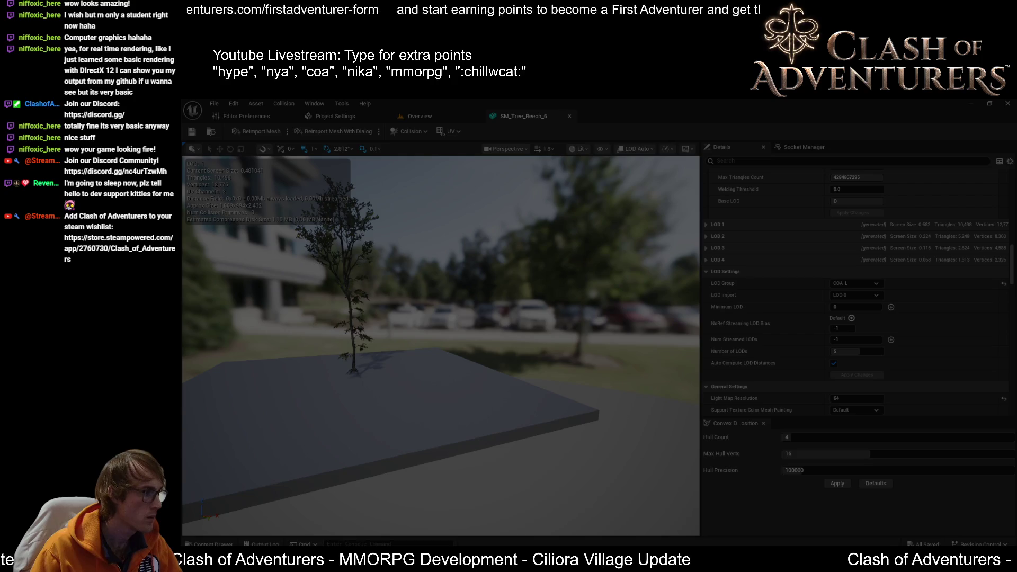
left_click_drag(823, 477, 850, 490)
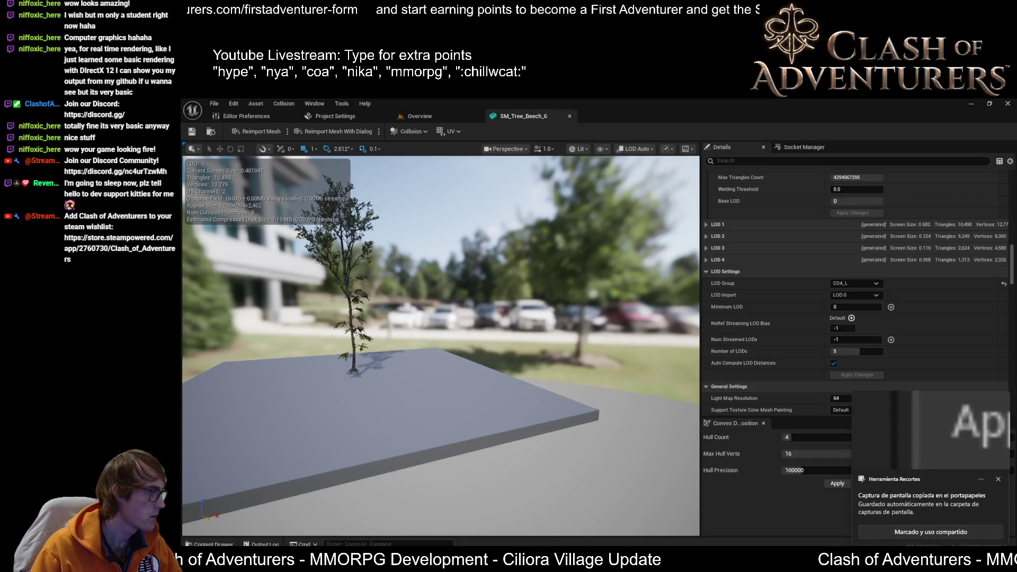
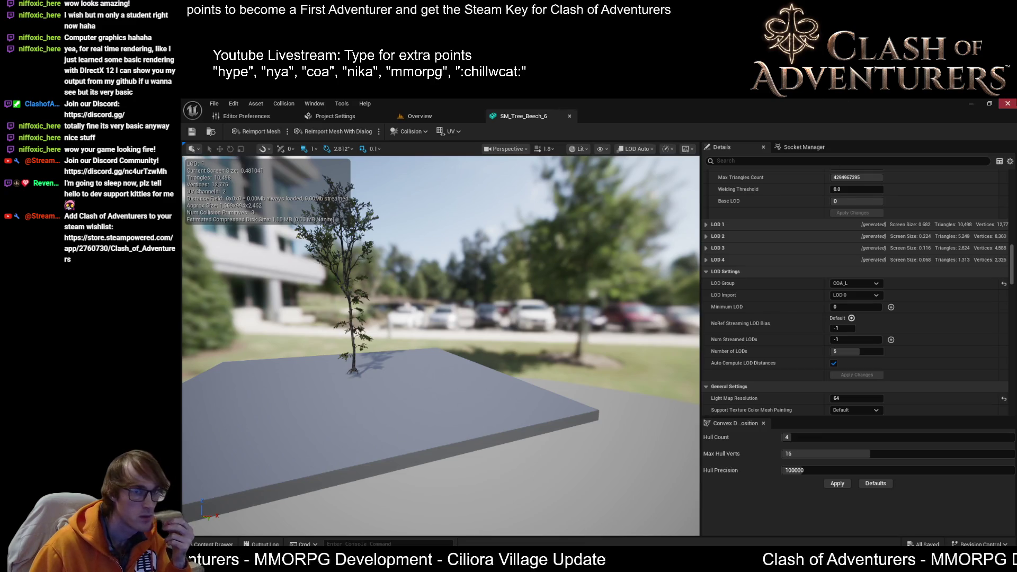
- Paste the COA_XXL, COA_XXXL and COA_XXXXL LOD group lines after COA_XL and remove the Optional comment
left_click(1012, 103)
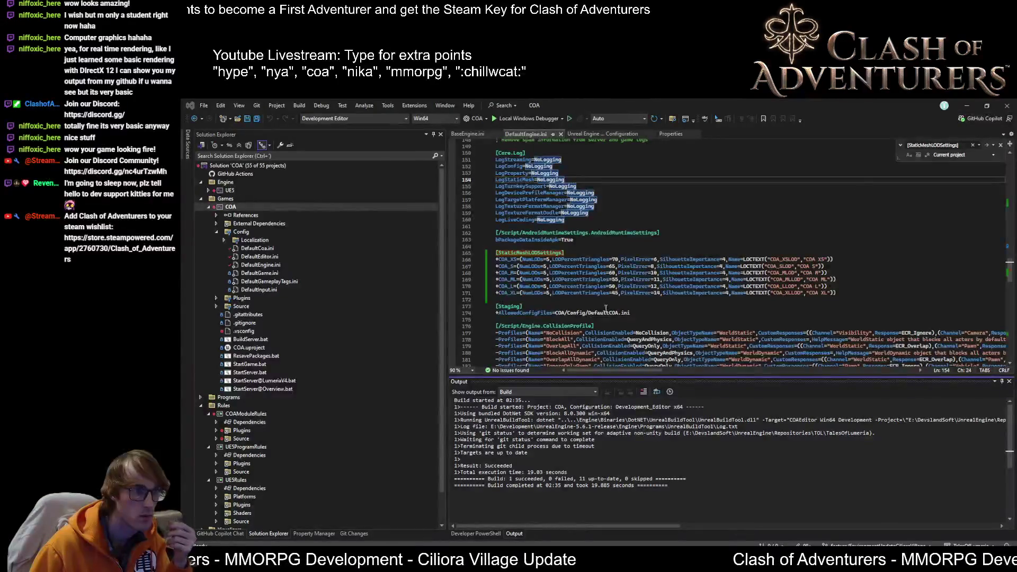
left_click(846, 303)
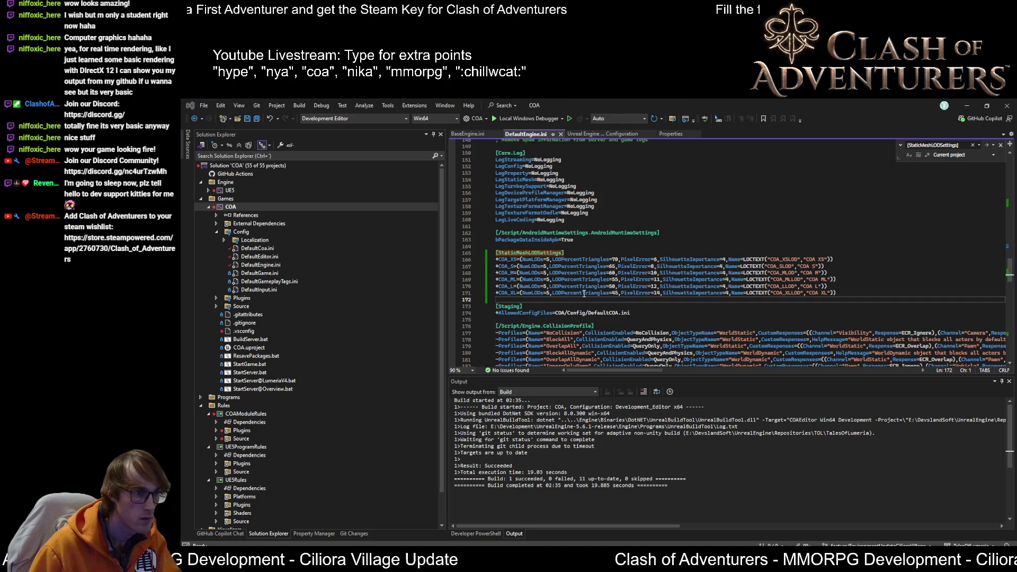
key("ctrl+v")
key("Up")
key("shift+Home")
key("Delete")
key("Delete")
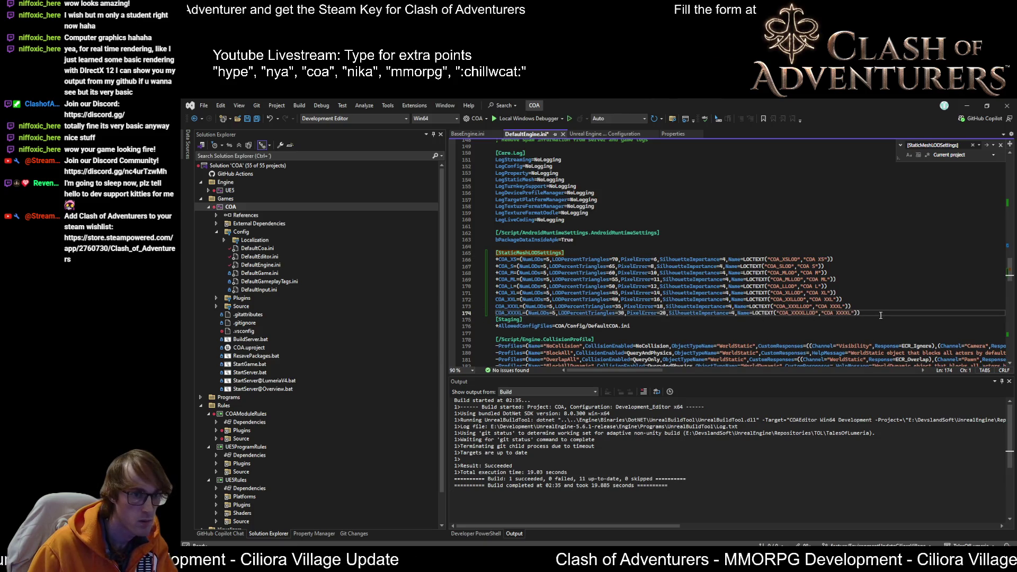
left_click(879, 316)
key("Return")
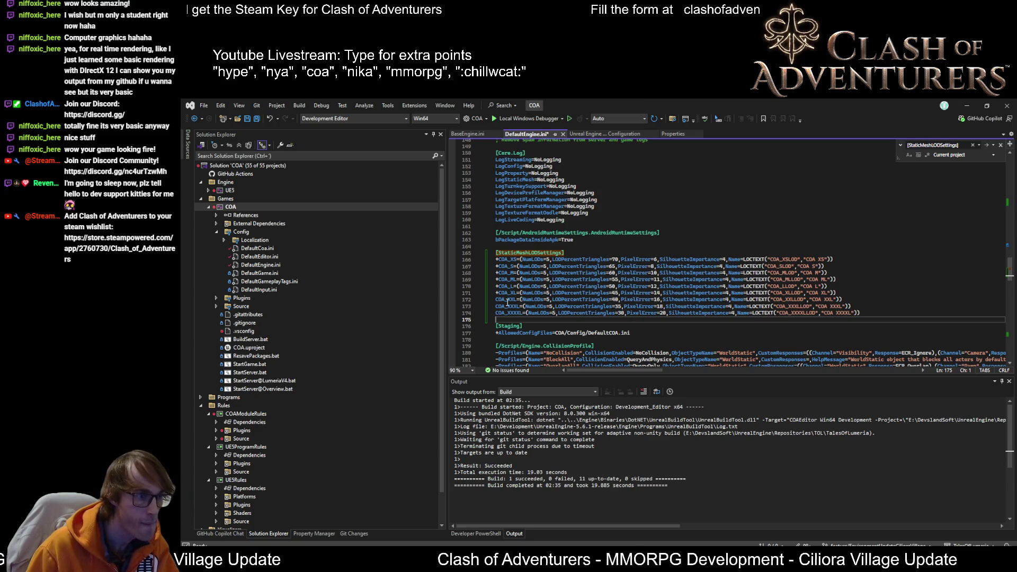
- Prefix the three new LOD group lines with + and save DefaultEngine.ini
left_click(509, 300)
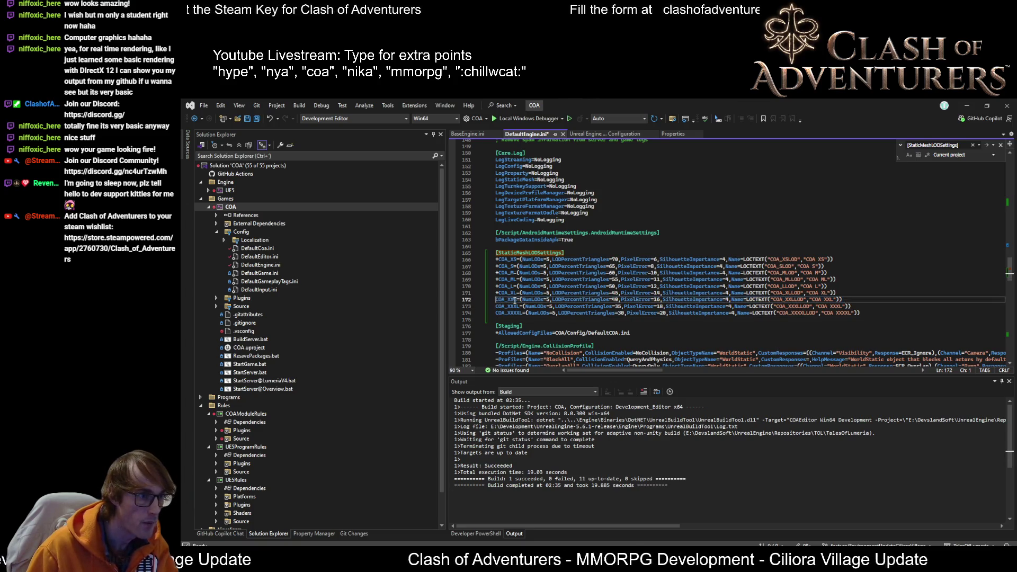
type("+")
key("Down")
key("Left")
type("+")
key("Down")
key("Left")
type("+")
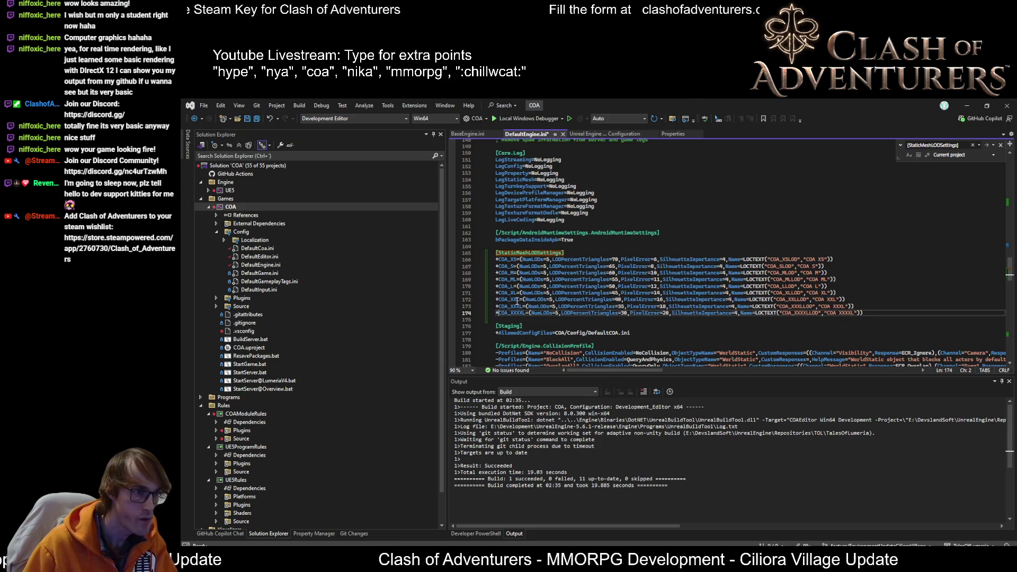
key("ctrl+s")
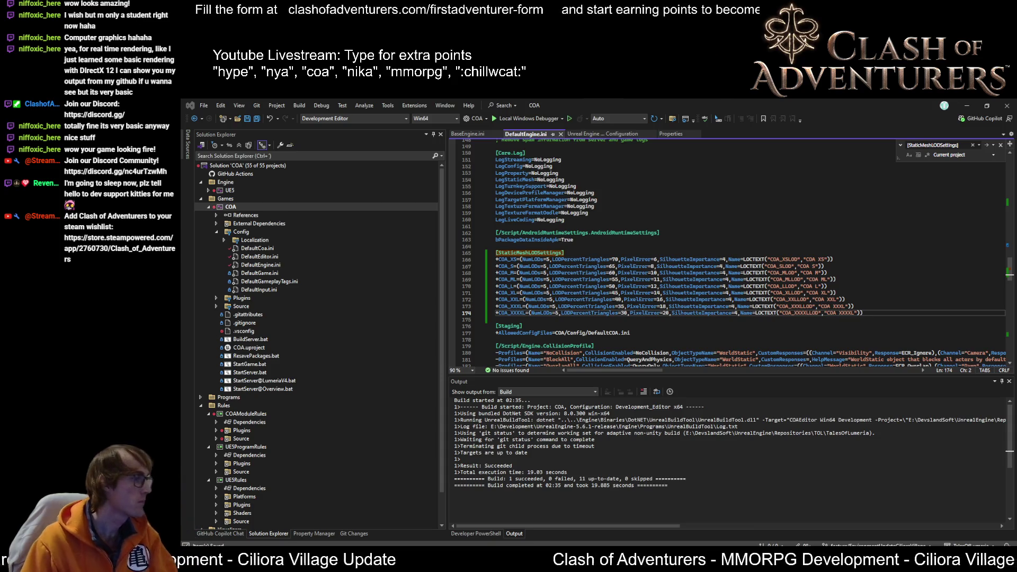
mouse_move(876, 315)
left_mouse_down()
mouse_move(662, 294)
mouse_move(411, 249)
mouse_move(466, 253)
left_mouse_up()
key("alt+Tab")
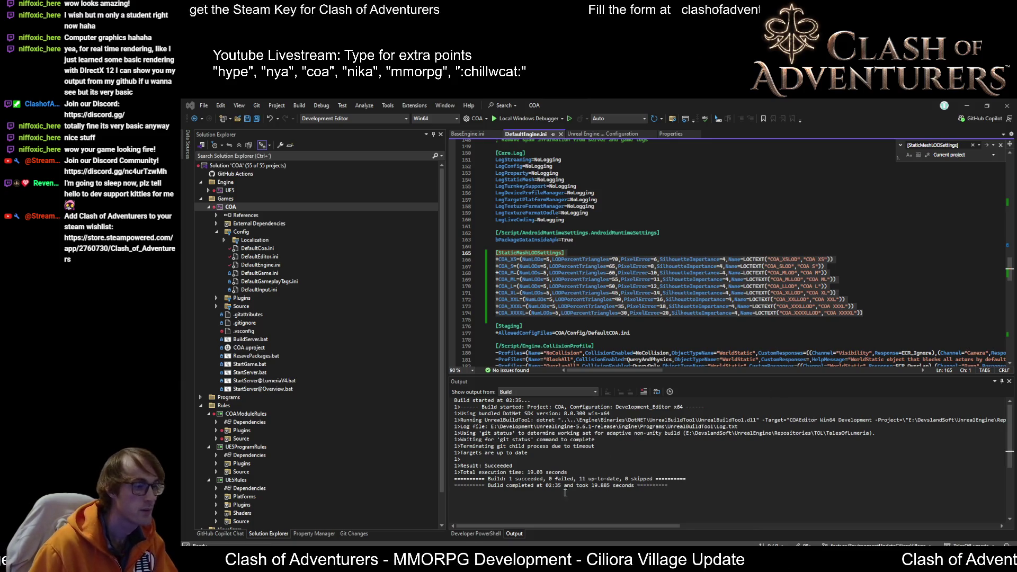
left_click(736, 205)
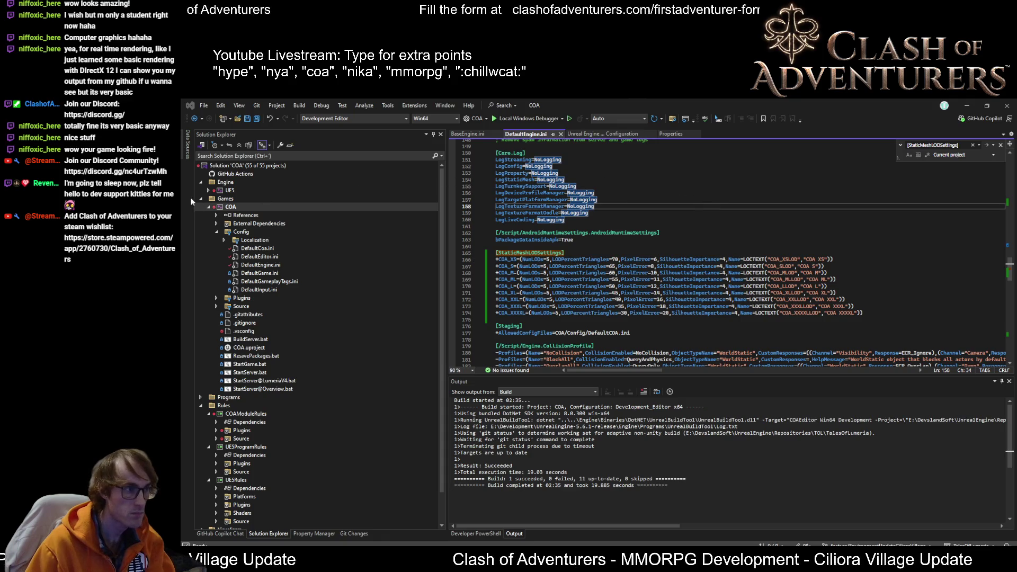
right_click(249, 205)
- Rebuild the COA project from Solution Explorer
left_click(328, 173)
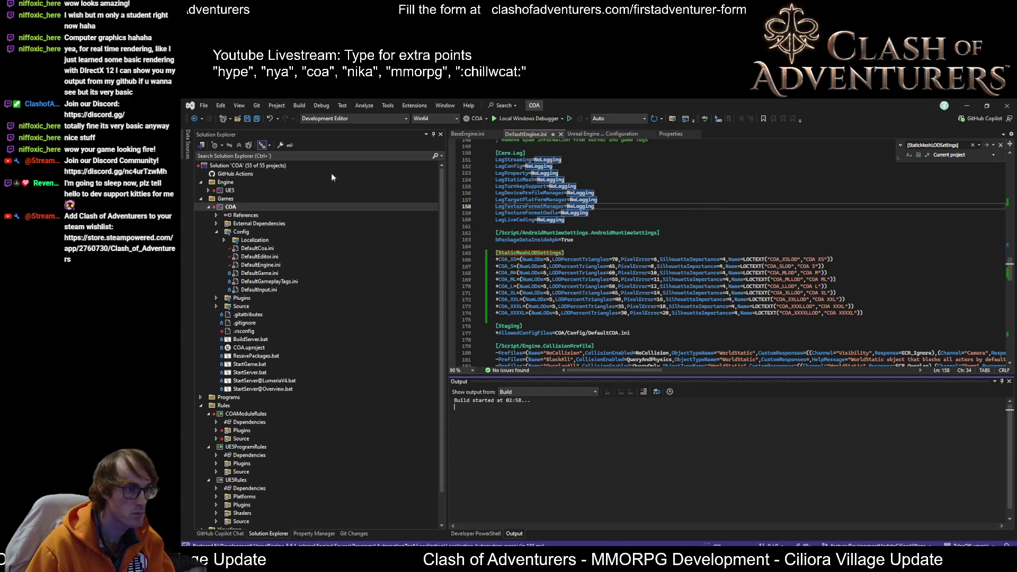
scroll(678, 280, "up", 8)
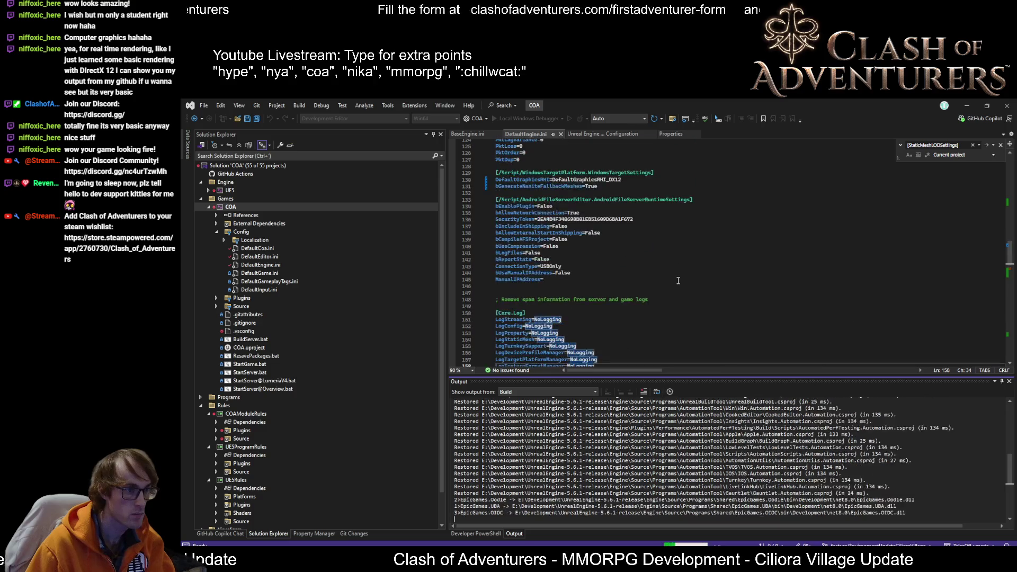
scroll(678, 280, "up", 9)
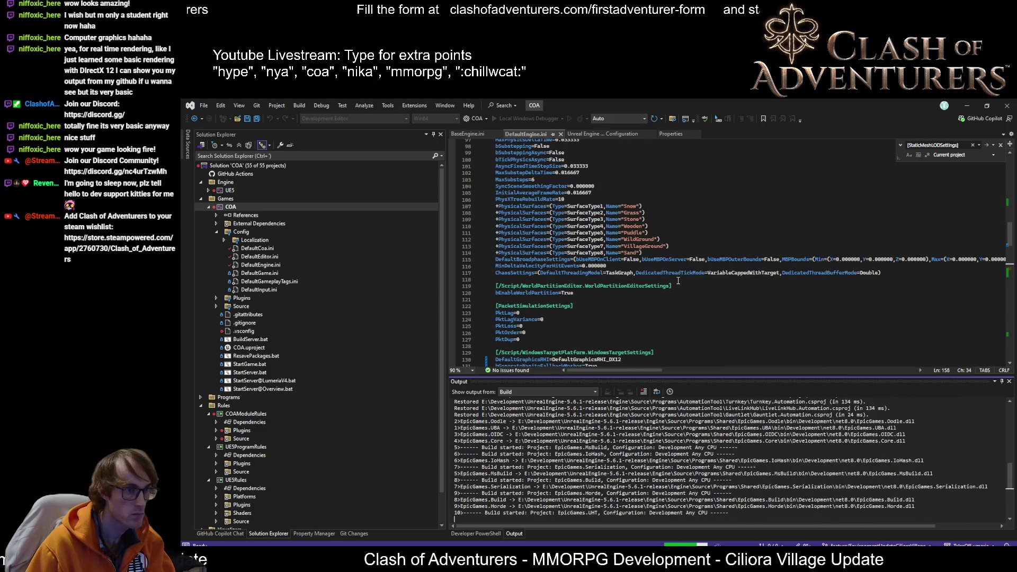
scroll(678, 280, "down", 15)
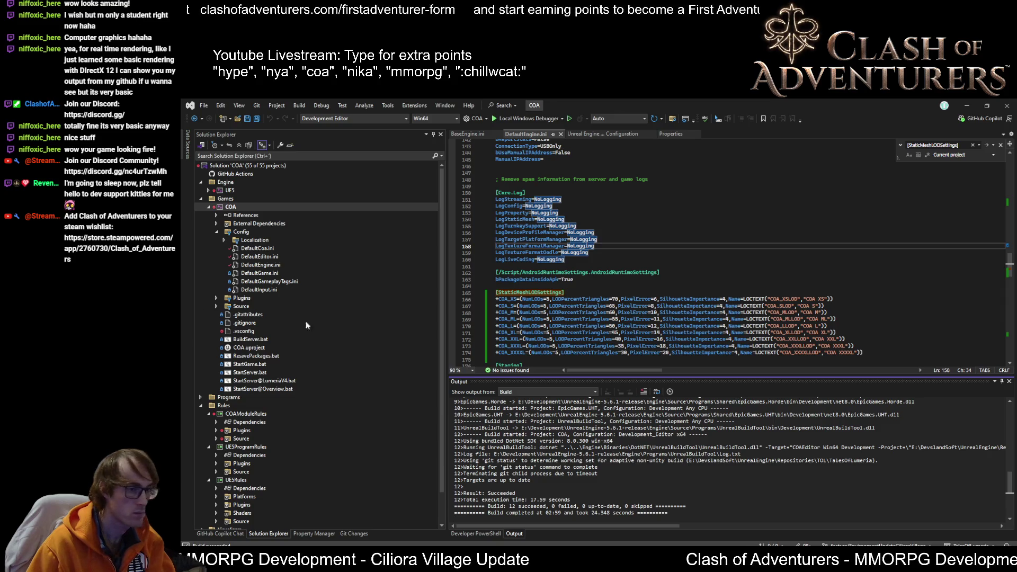
- Build COA and launch the Unreal Editor for it
left_click(680, 293)
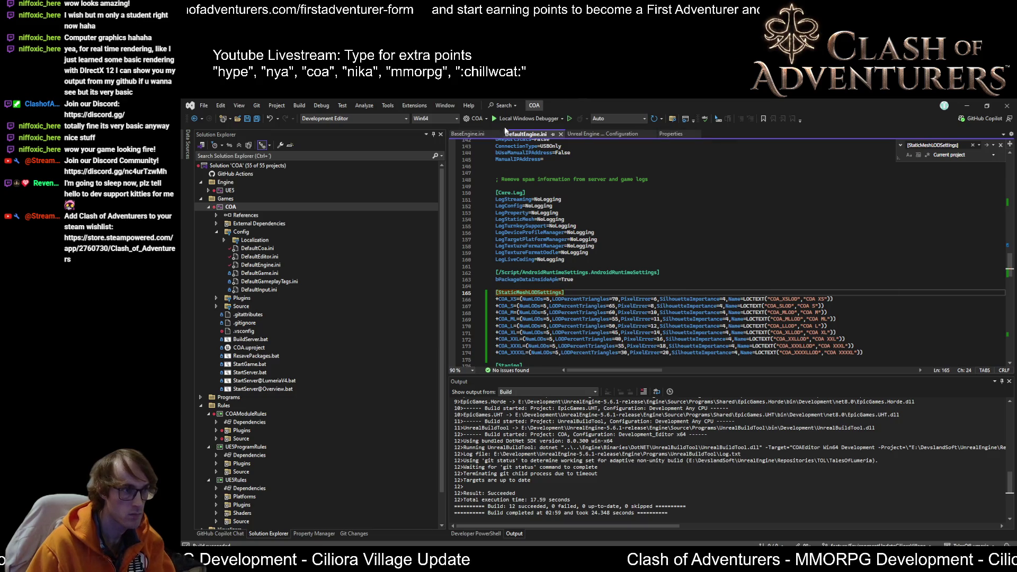
key("ctrl+shift+b")
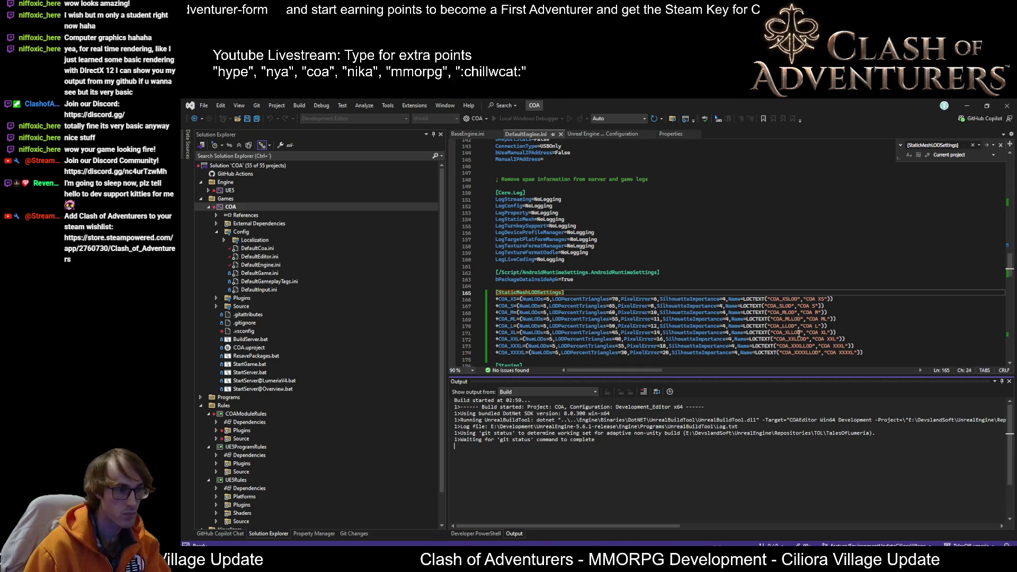
key("ctrl+shift+b")
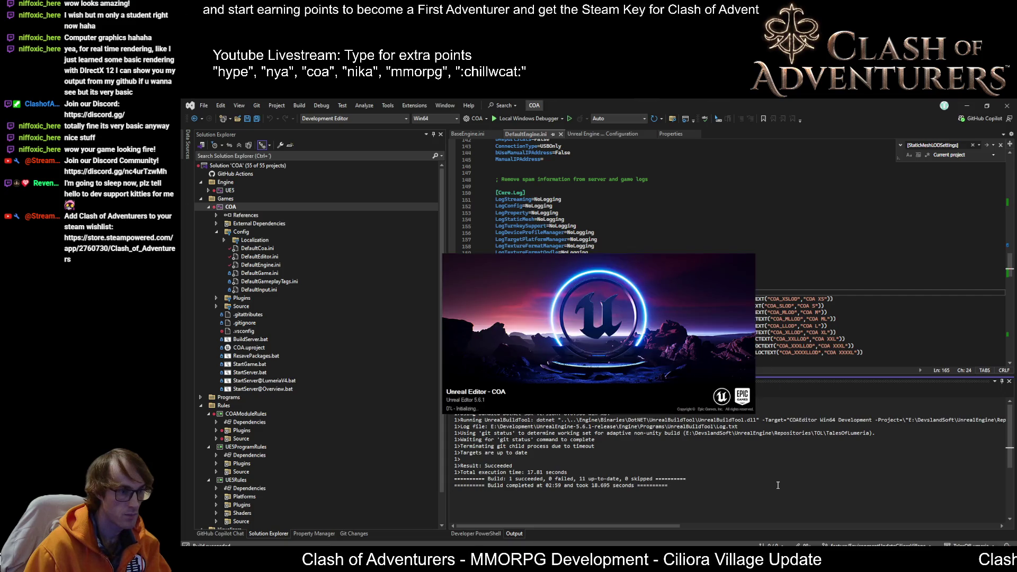
- Wait while the Unreal Editor splash screen finishes loading the COA project
mouse_move(393, 556)
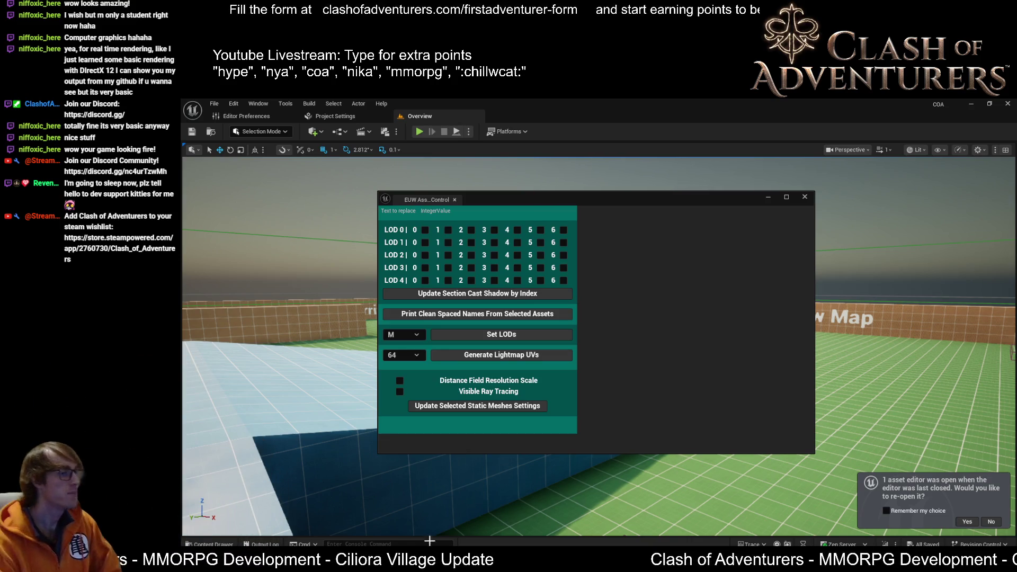
- Open SM_Cliff_DesertWestern_01 in the Static Mesh Editor and expand its preview LOD list
mouse_move(370, 564)
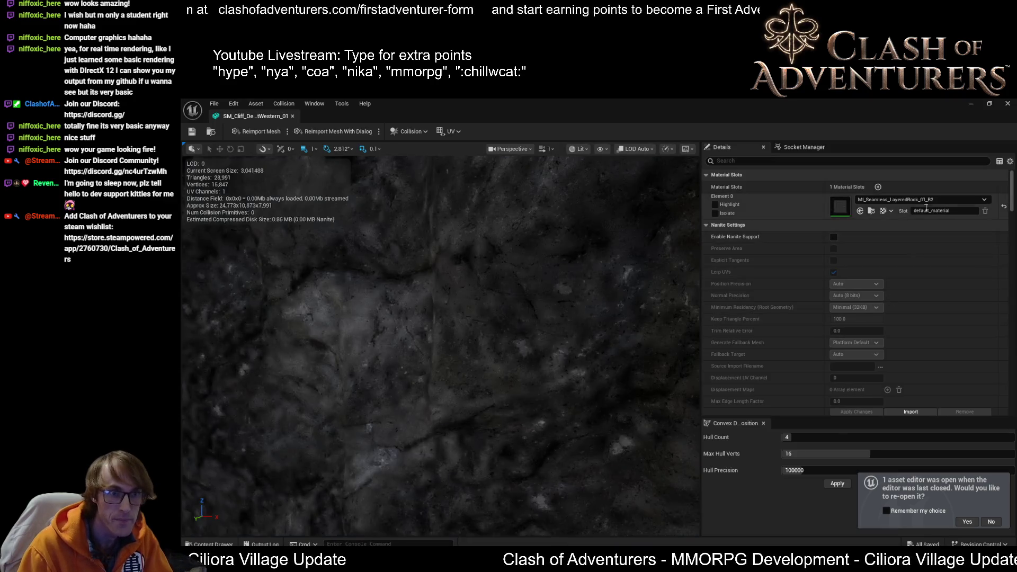
left_click(638, 149)
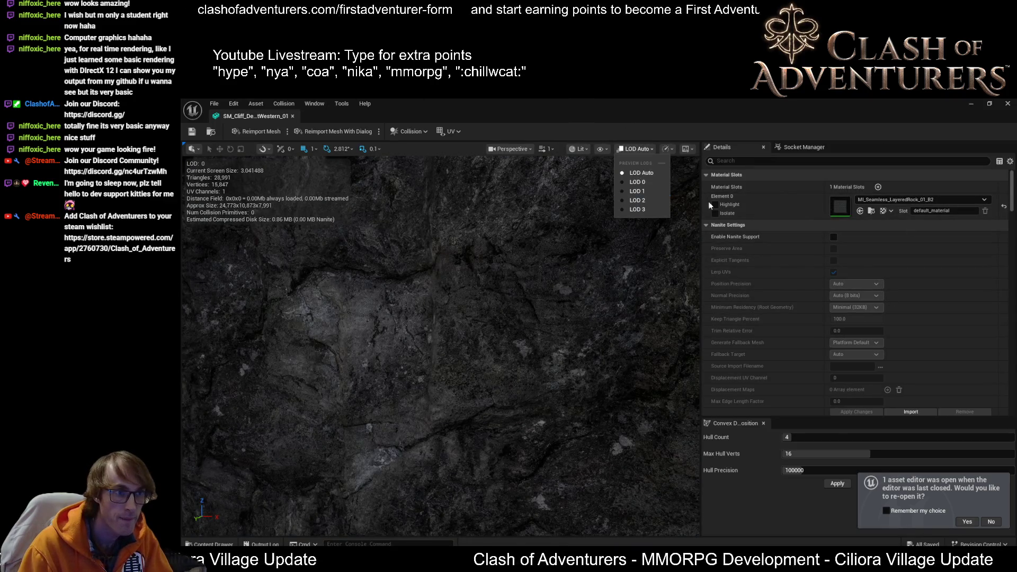
- Keep the cliff mesh's preview LOD automatic and its LOD Group at None, then close its editor
left_click(935, 265)
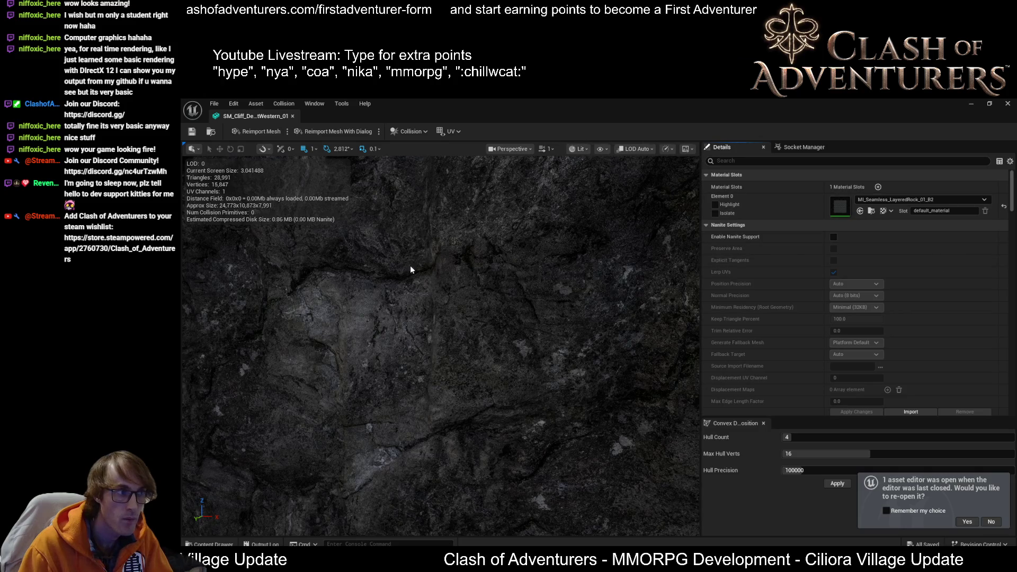
scroll(761, 256, "down", 3)
scroll(878, 280, "down", 10)
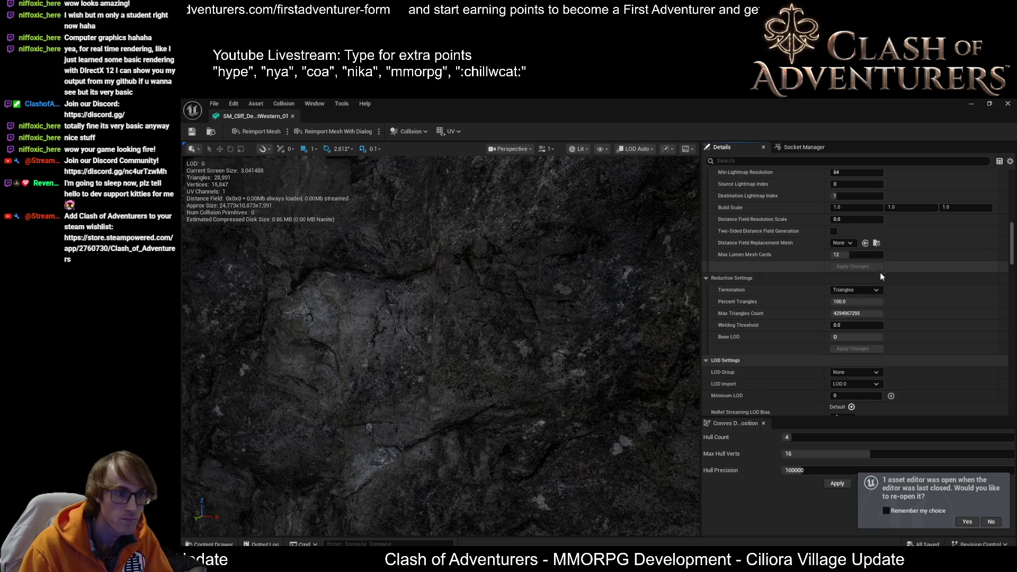
left_click(870, 372)
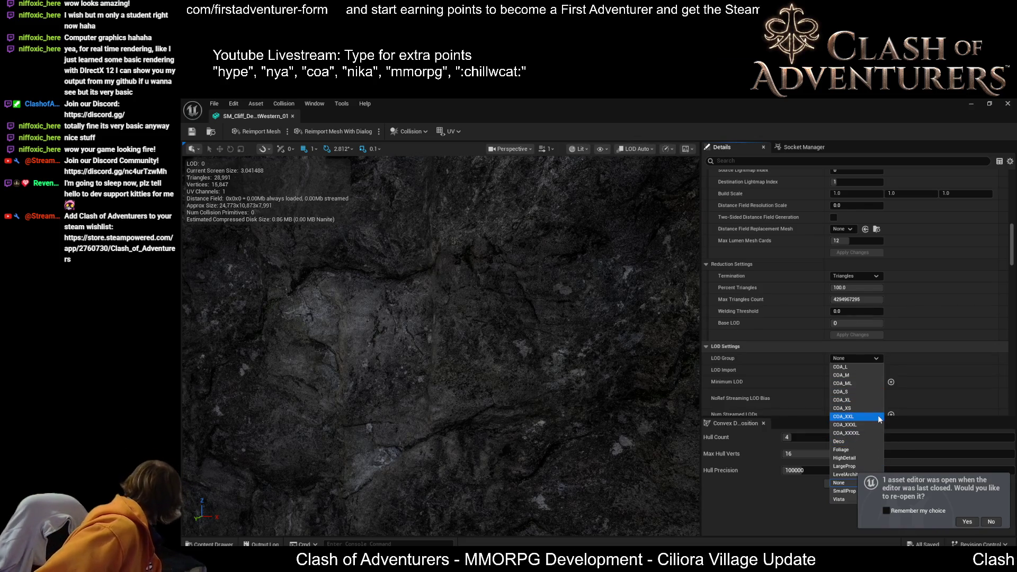
key("Escape")
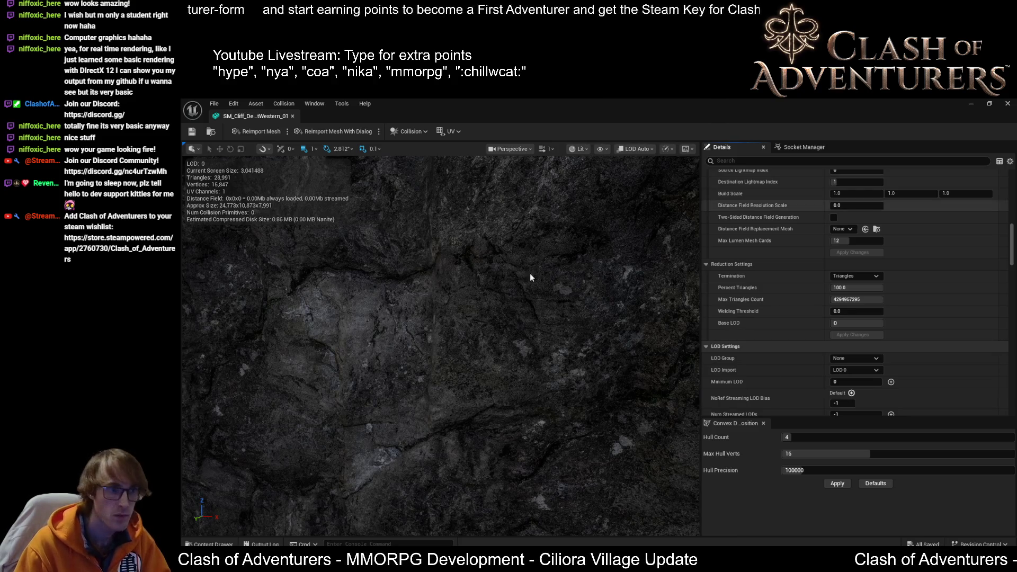
left_click(293, 116)
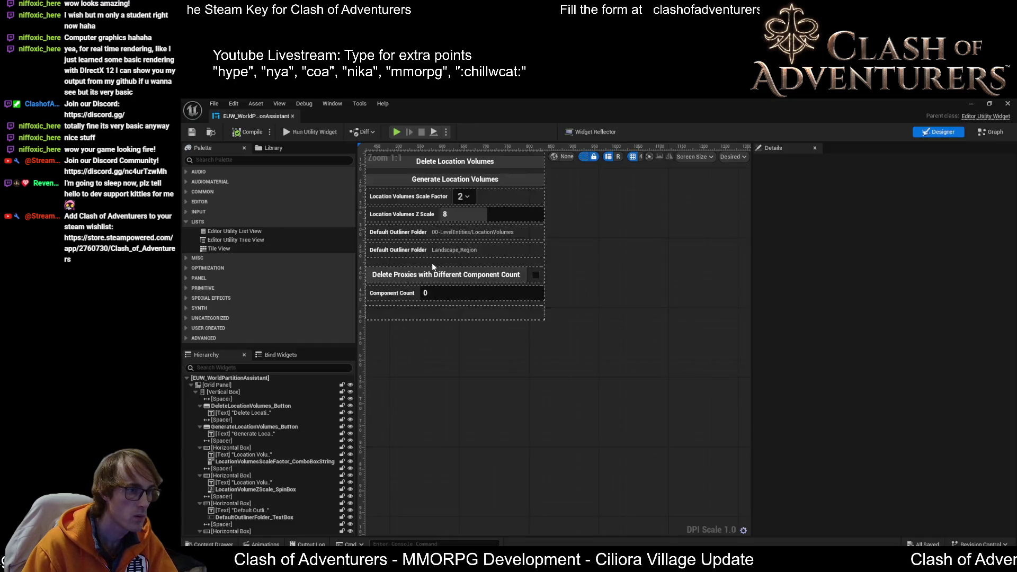
- Browse the EUW_WorldPartitionAssistant EventGraph nodes, then close that blueprint editor
left_click(991, 132)
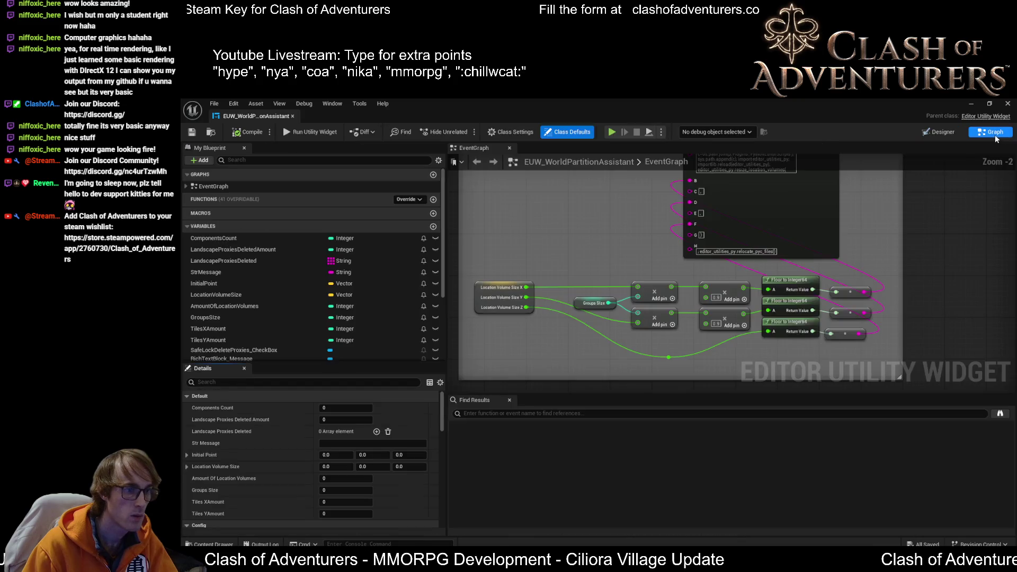
scroll(736, 279, "down", 4)
left_click_drag(736, 280, 784, 303)
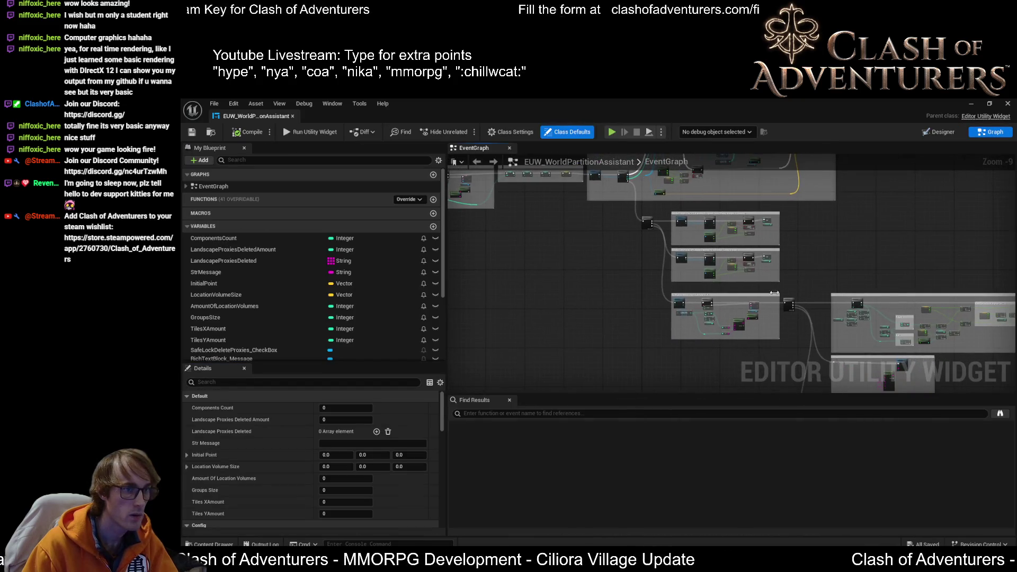
left_click(292, 116)
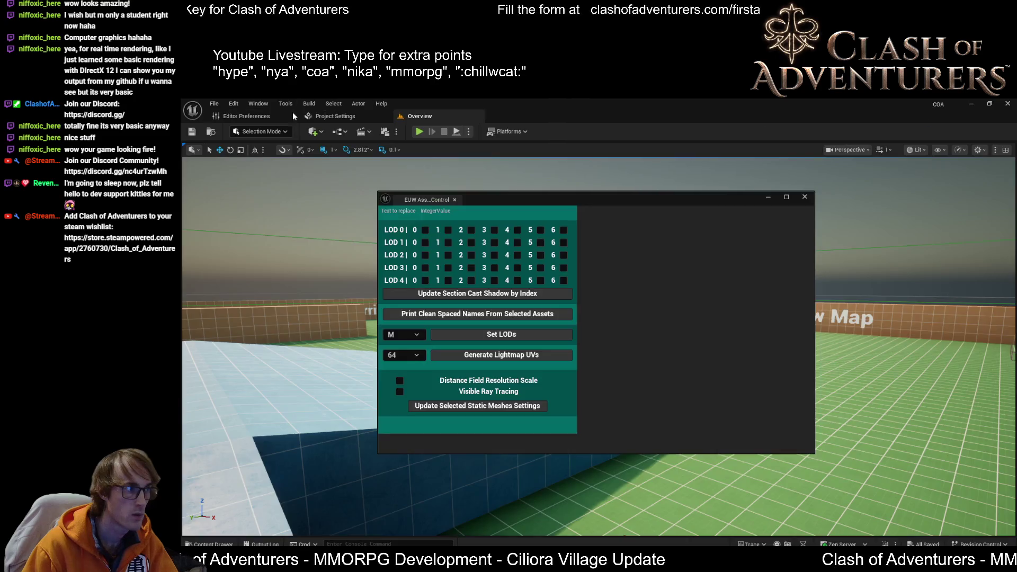
- Close the running Asset Control window and inspect the EUW_AssetsControl EventGraph's Set LODs logic
left_click(804, 196)
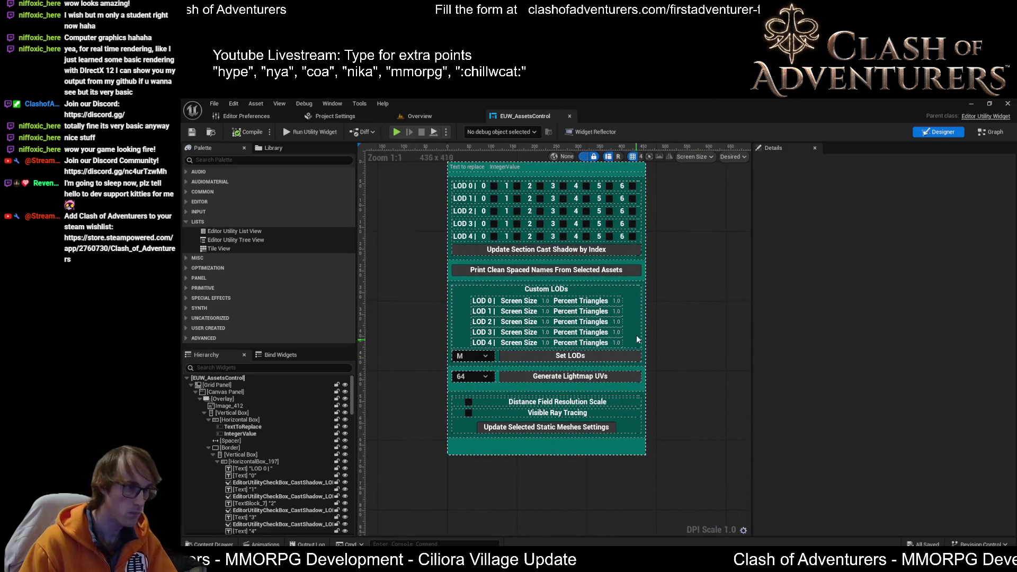
left_click(991, 132)
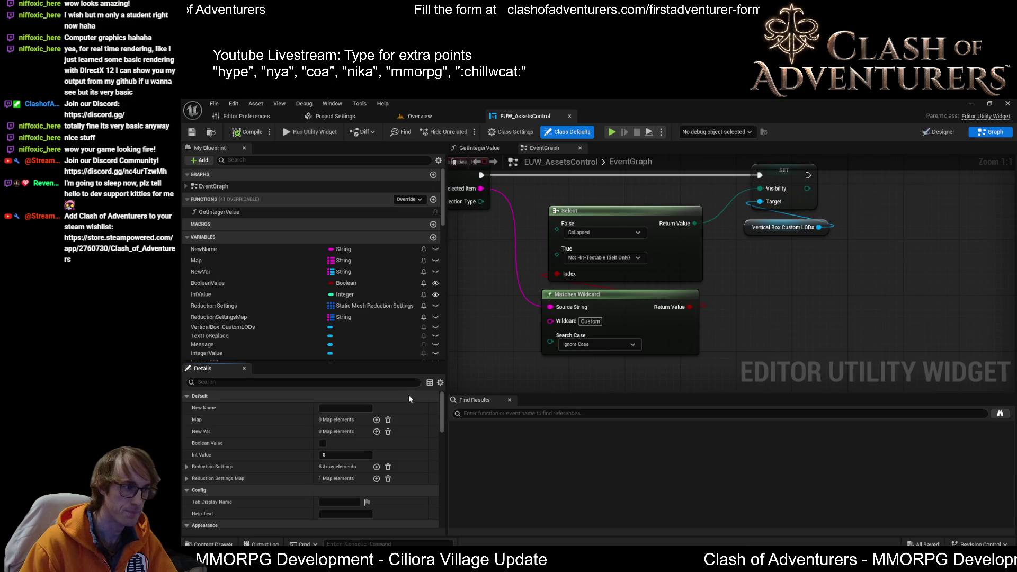
scroll(783, 350, "down", 4)
scroll(683, 206, "up", 4)
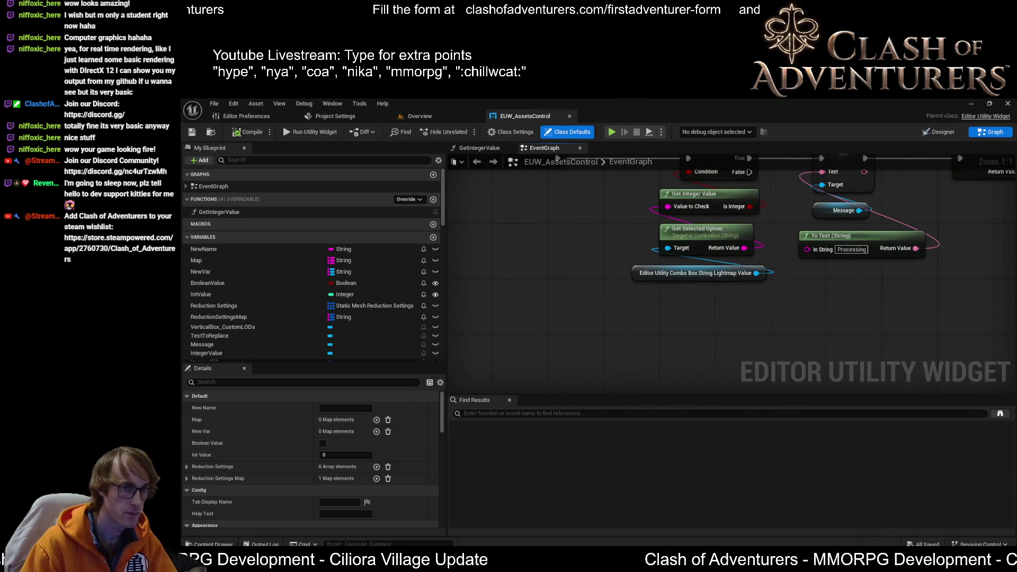
scroll(739, 328, "down", 4)
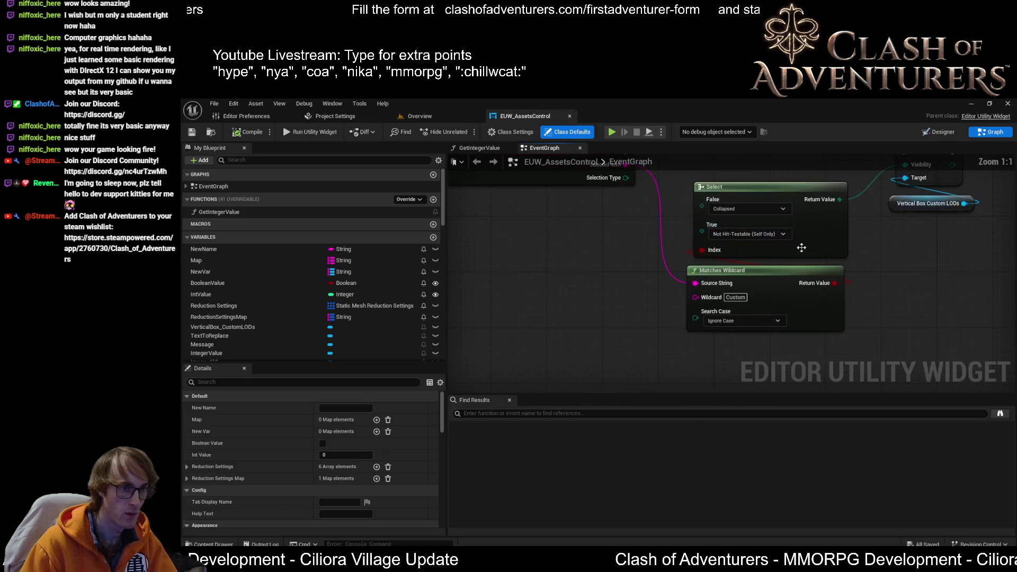
scroll(599, 246, "down", 1)
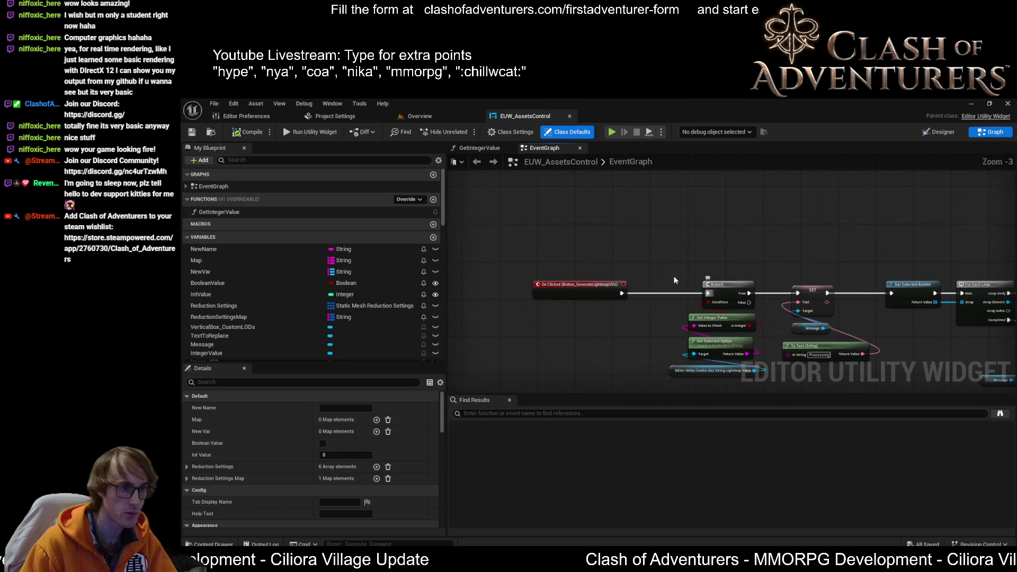
scroll(599, 246, "up", 4)
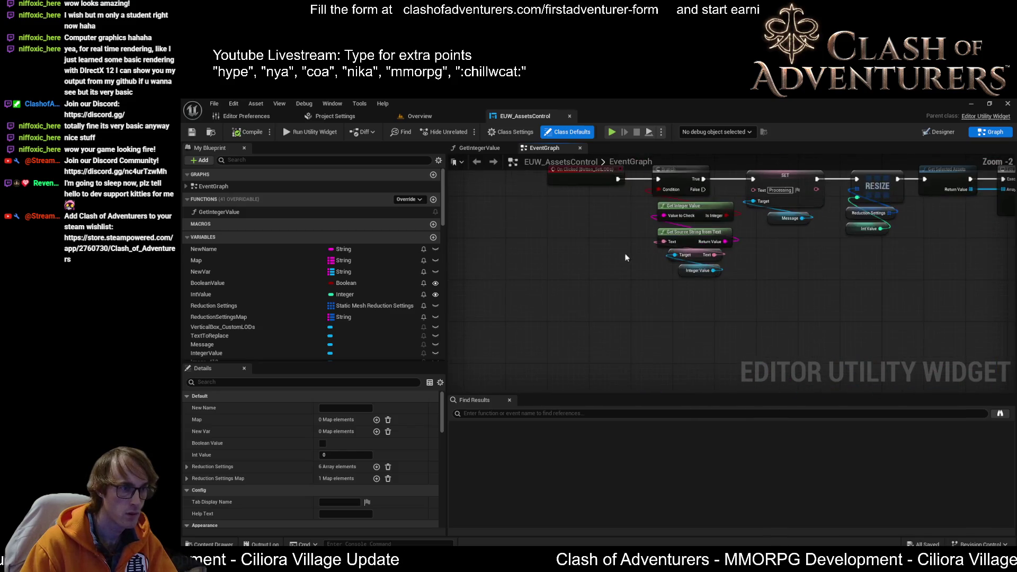
- Remove ReductionSettingsMap from My Blueprint's Variables list and confirm the deletion
left_click(230, 317)
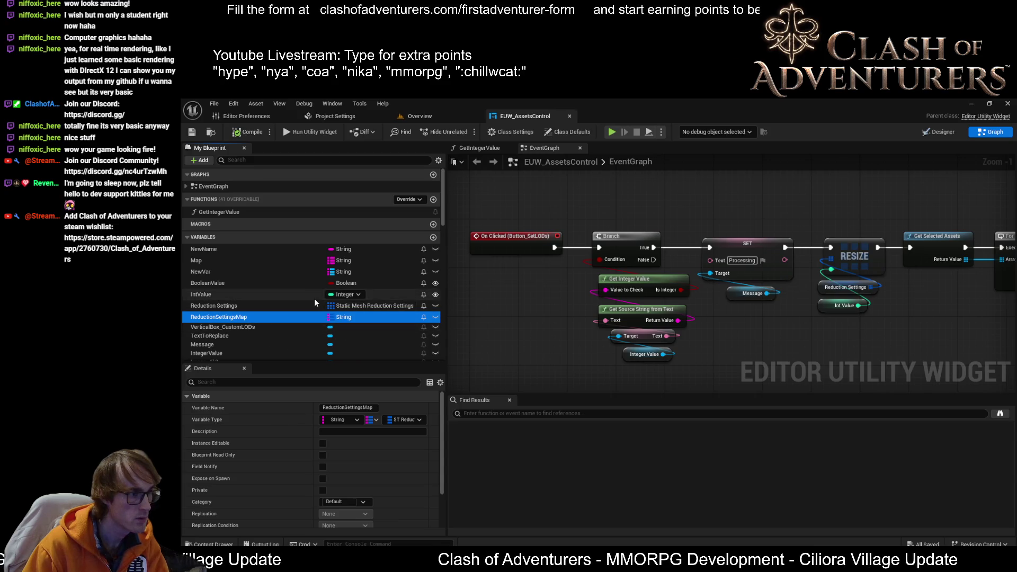
key("Delete")
left_click(237, 132)
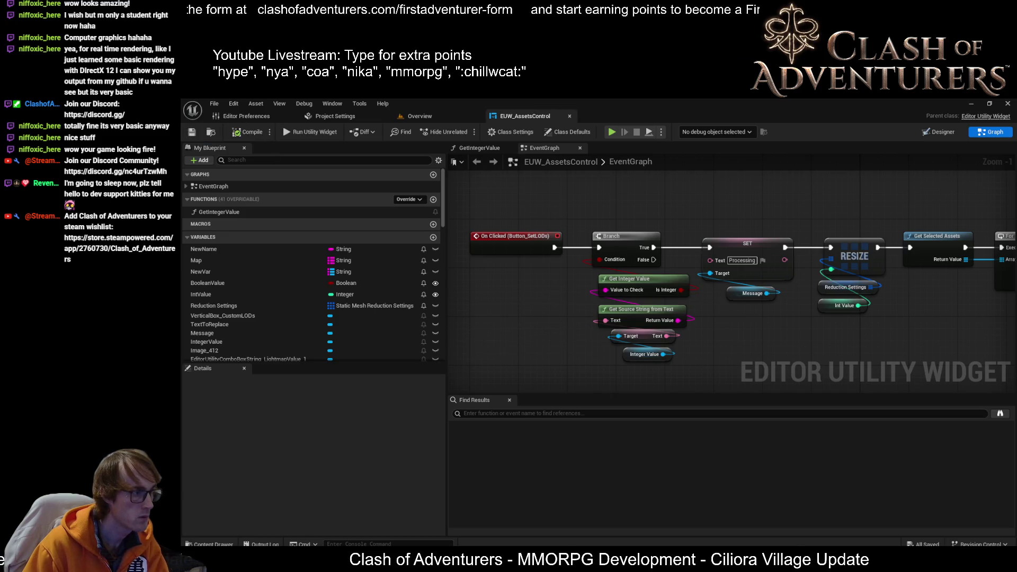
- Toggle between the Designer and Graph views, ending back on the EventGraph
left_click_drag(624, 312, 664, 282)
scroll(664, 282, "down", 2)
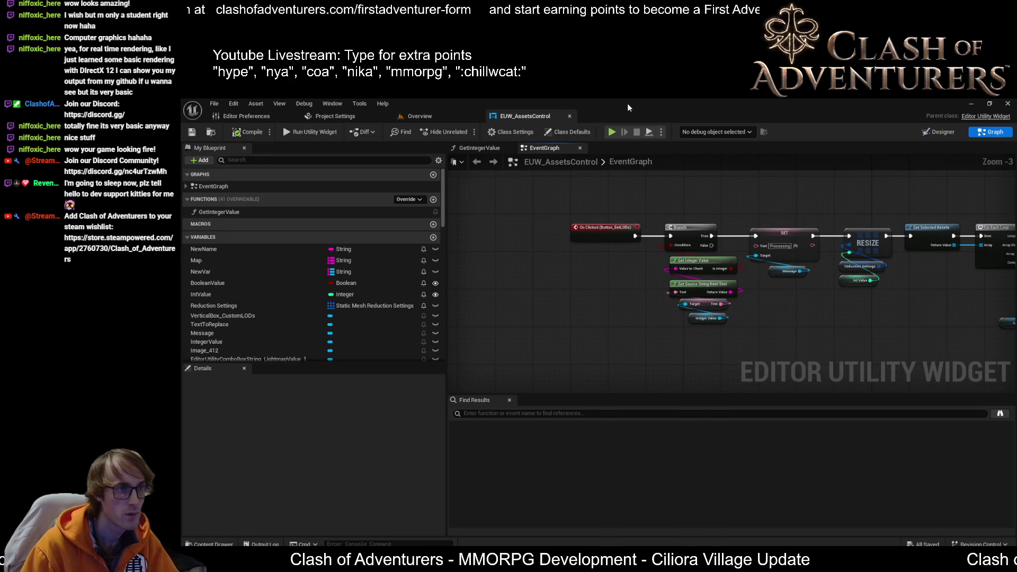
left_click(938, 133)
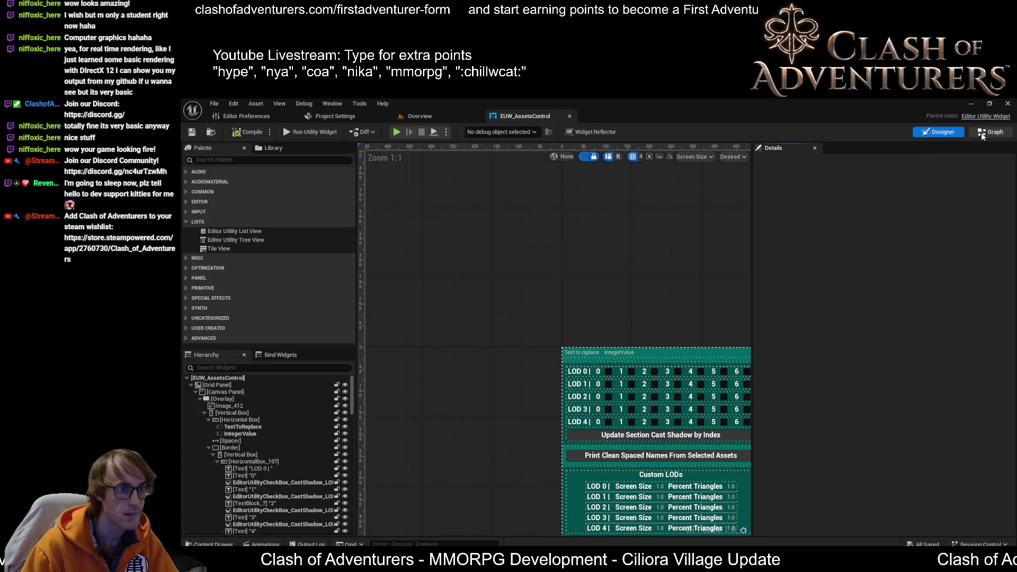
left_click(982, 134)
left_click(952, 132)
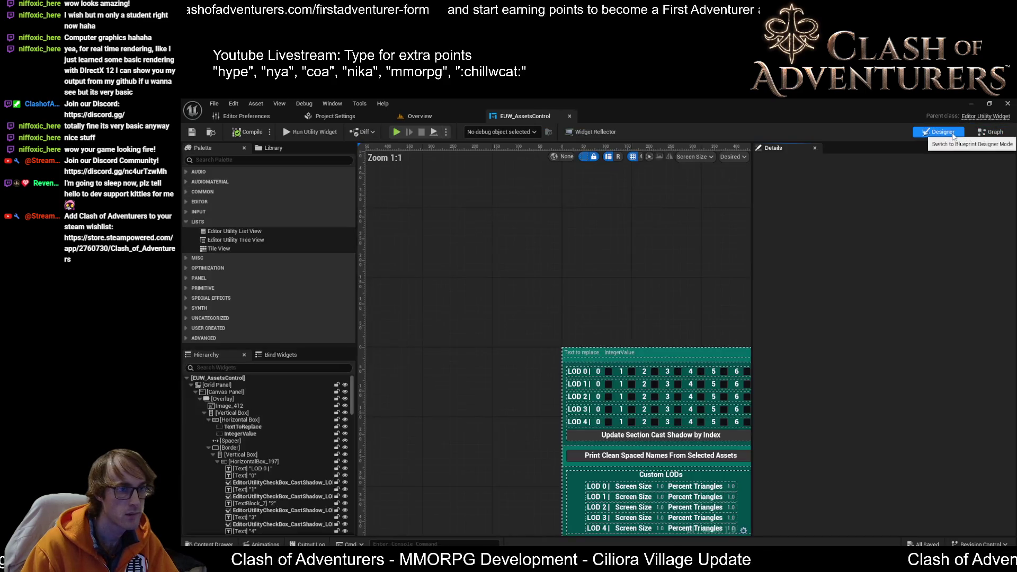
left_click(986, 132)
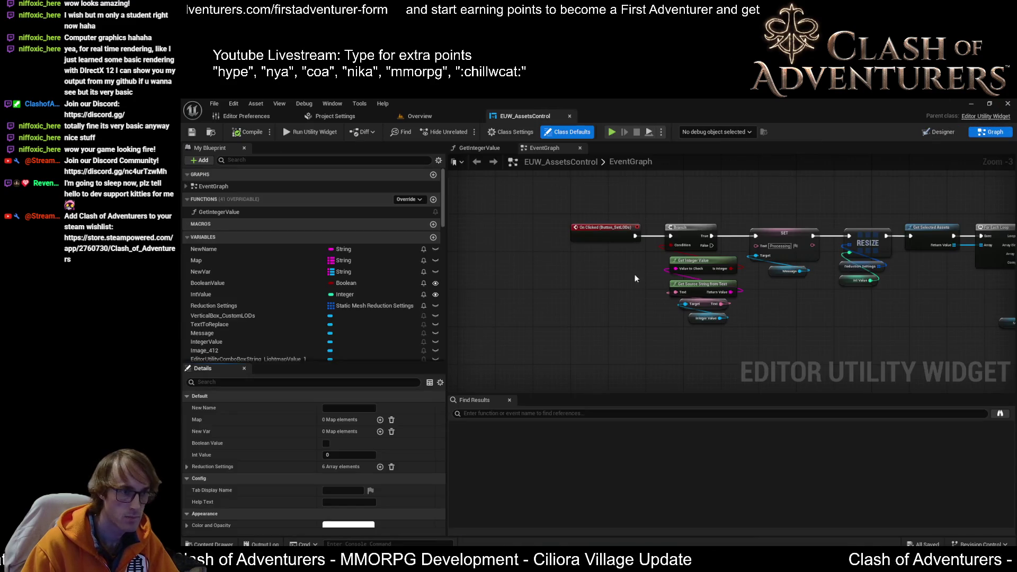
scroll(632, 269, "up", 3)
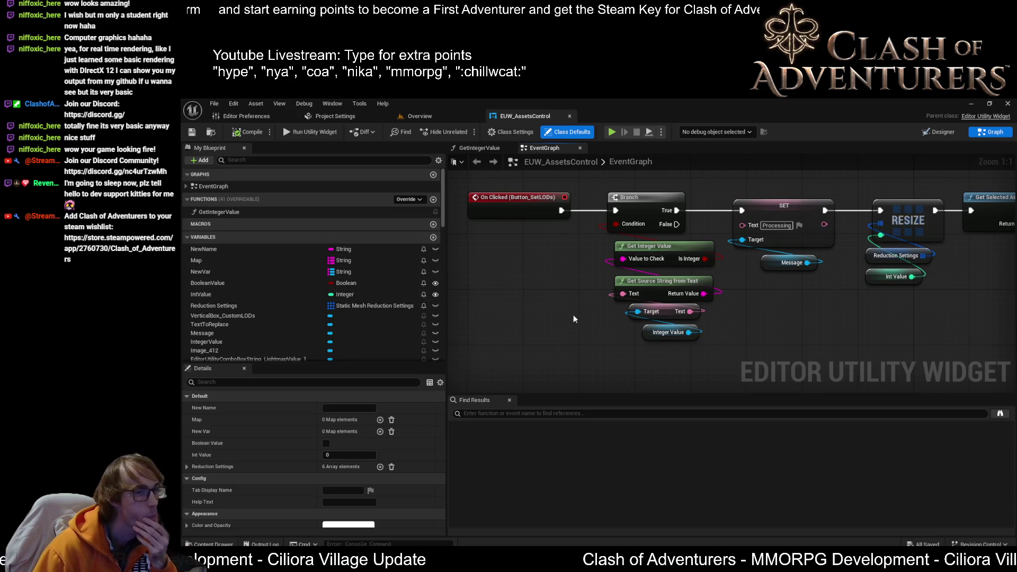
left_click_drag(577, 310, 447, 340)
scroll(399, 319, "down", 1)
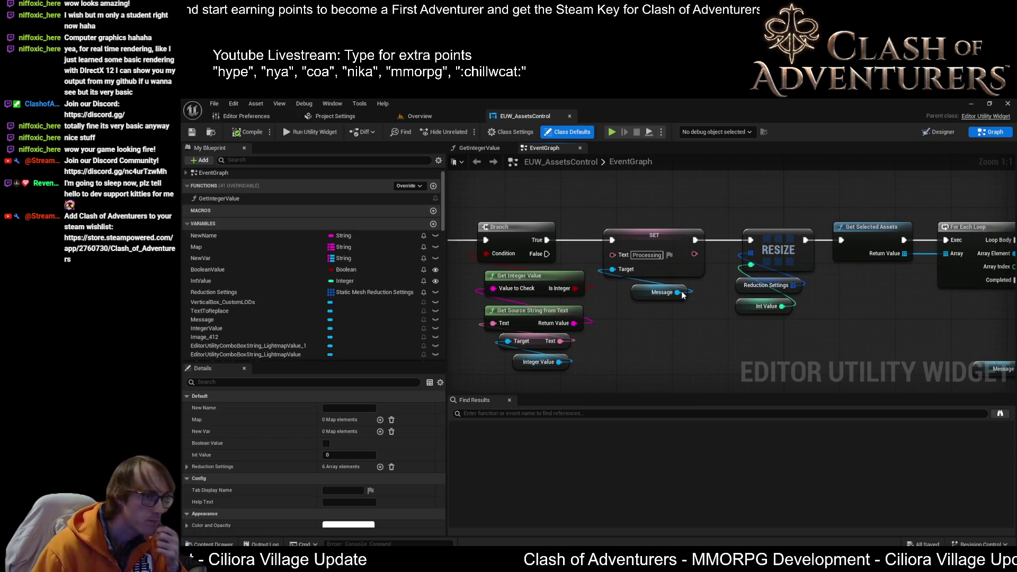
left_click_drag(896, 311, 642, 308)
left_click_drag(671, 275, 602, 226)
scroll(690, 239, "down", 1)
scroll(657, 269, "down", 1)
mouse_move(657, 270)
left_mouse_down()
mouse_move(453, 260)
mouse_move(461, 392)
mouse_move(450, 323)
left_mouse_up()
scroll(966, 162, "down", 1)
left_click_drag(966, 158, 1003, 188)
scroll(707, 230, "up", 1)
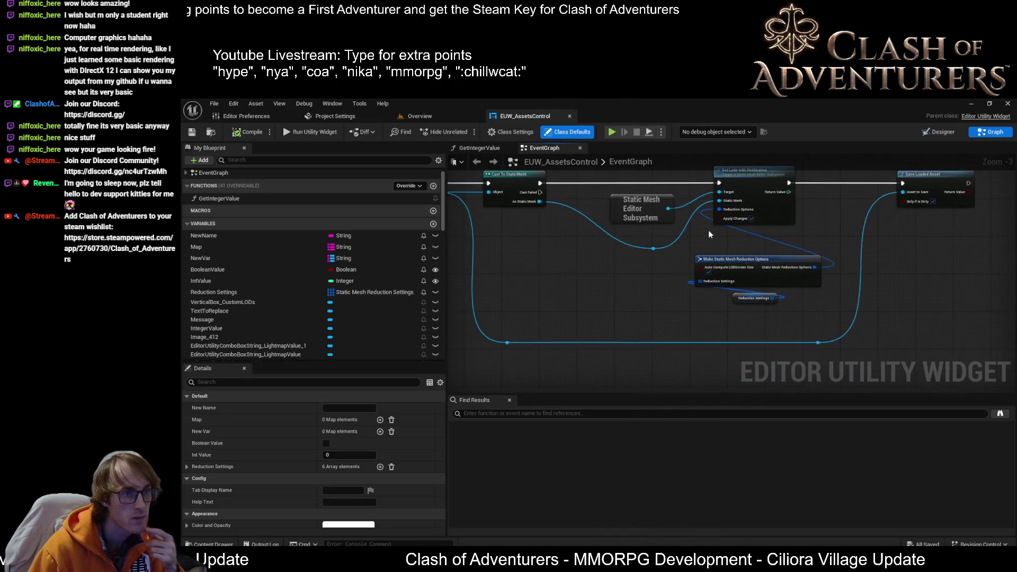
left_click_drag(663, 205, 691, 236)
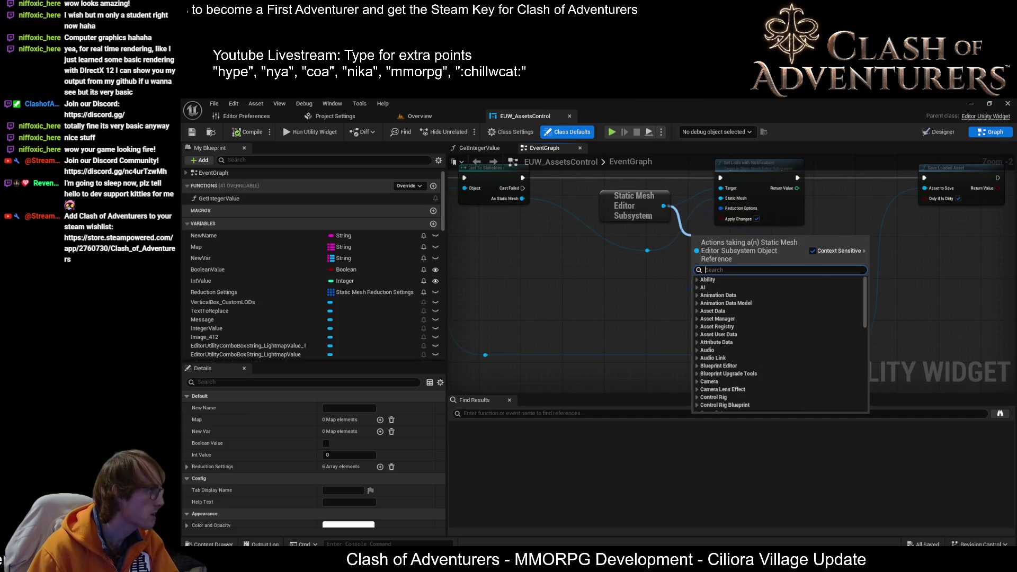
key("Escape")
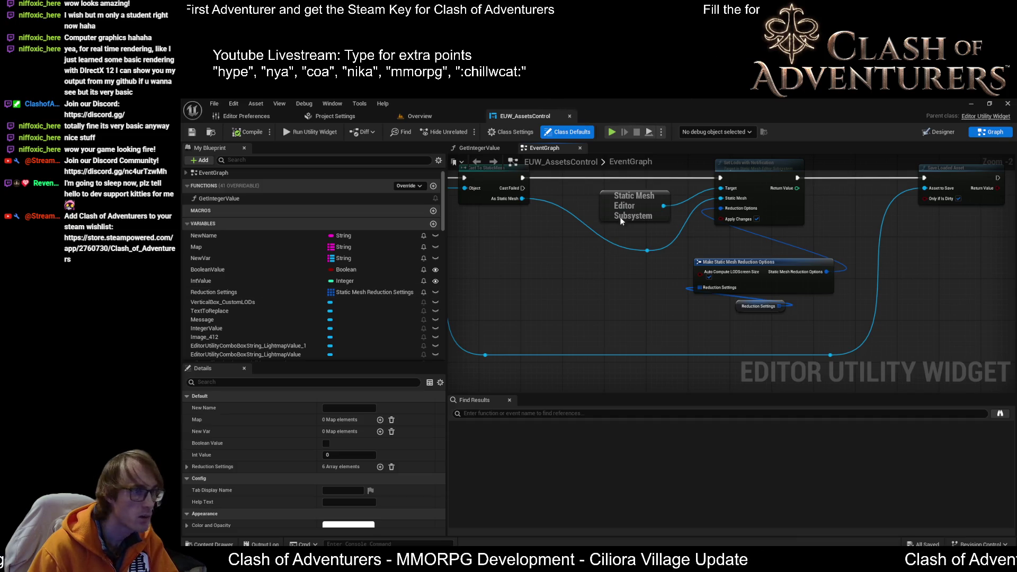
scroll(588, 252, "up", 2)
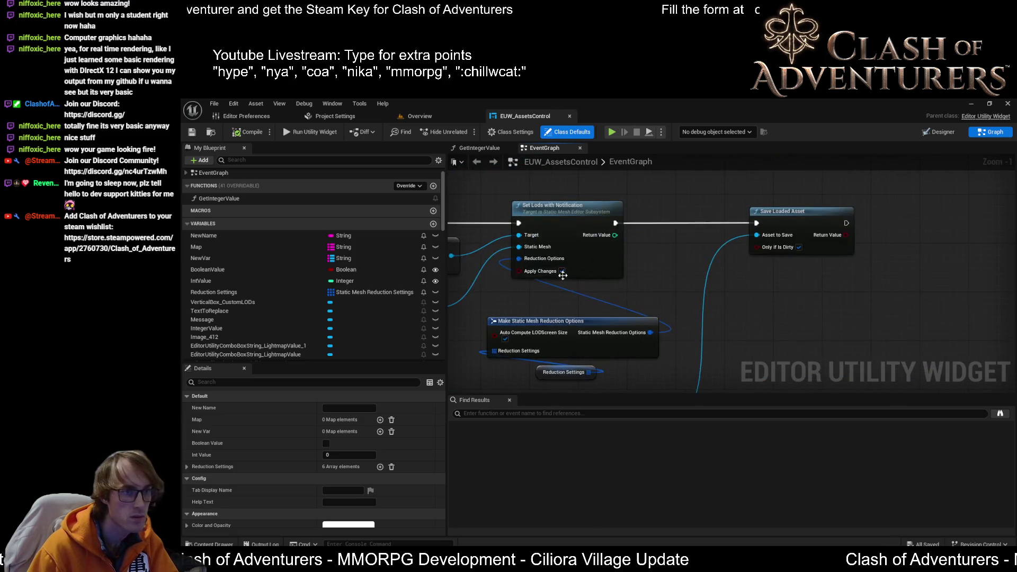
left_click_drag(587, 210, 581, 312)
- Add a Get Bounds node from the search, then delete it as the wrong variant
type("get bound")
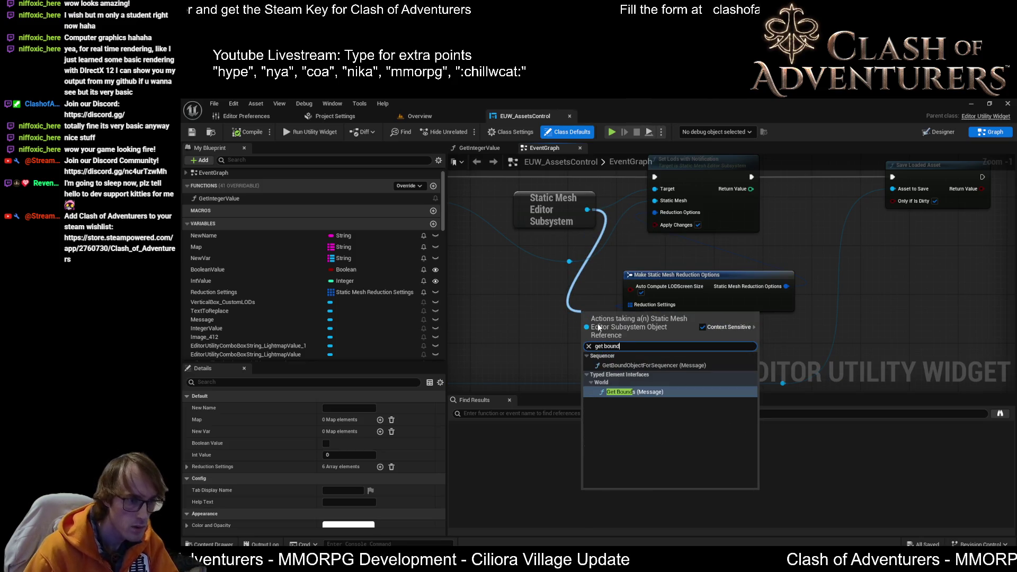
left_click(635, 391)
mouse_move(614, 336)
left_mouse_down()
mouse_move(589, 360)
mouse_move(588, 317)
mouse_move(614, 272)
left_mouse_up()
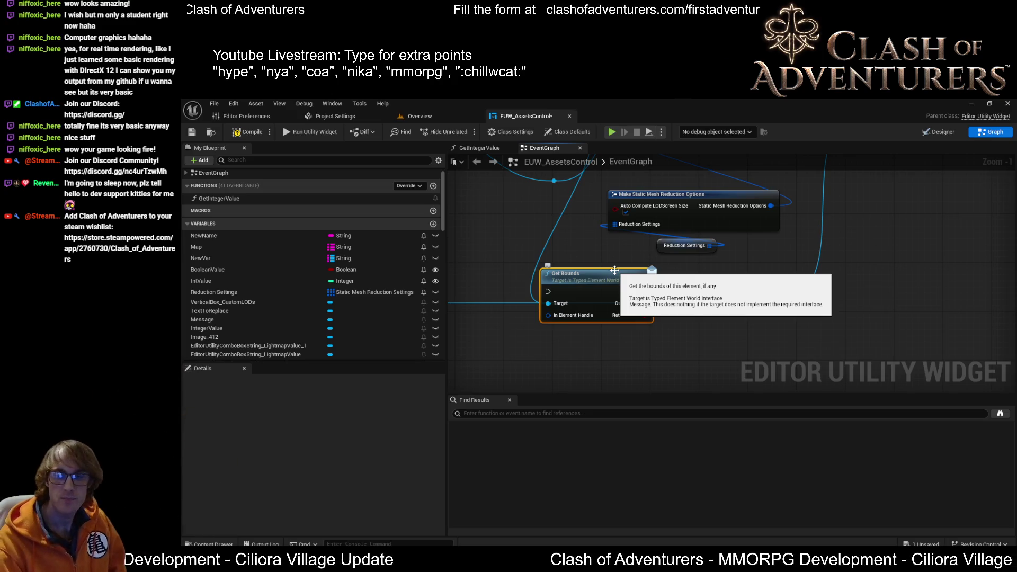
scroll(614, 270, "up", 1)
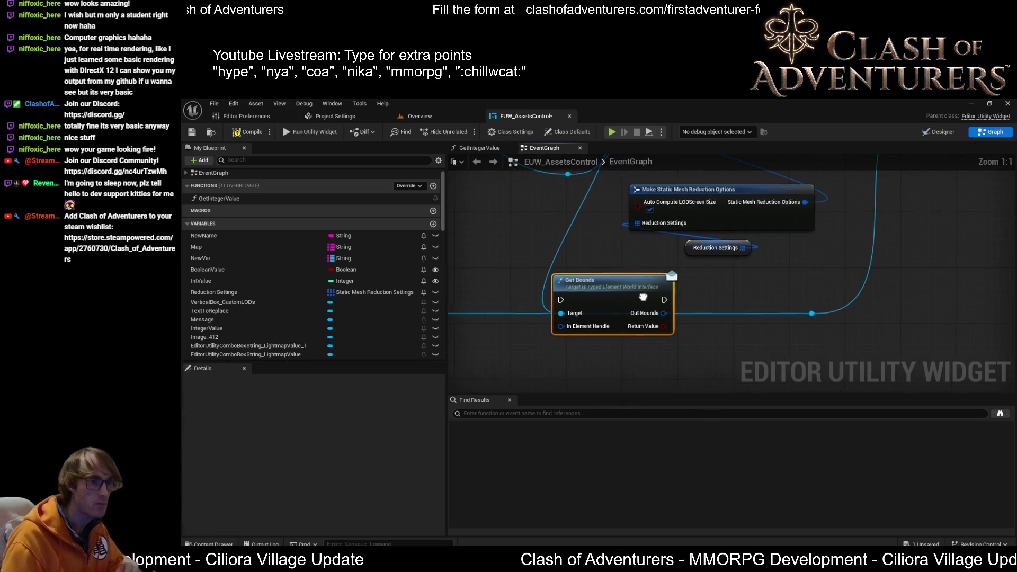
scroll(600, 290, "down", 1)
scroll(602, 290, "up", 1)
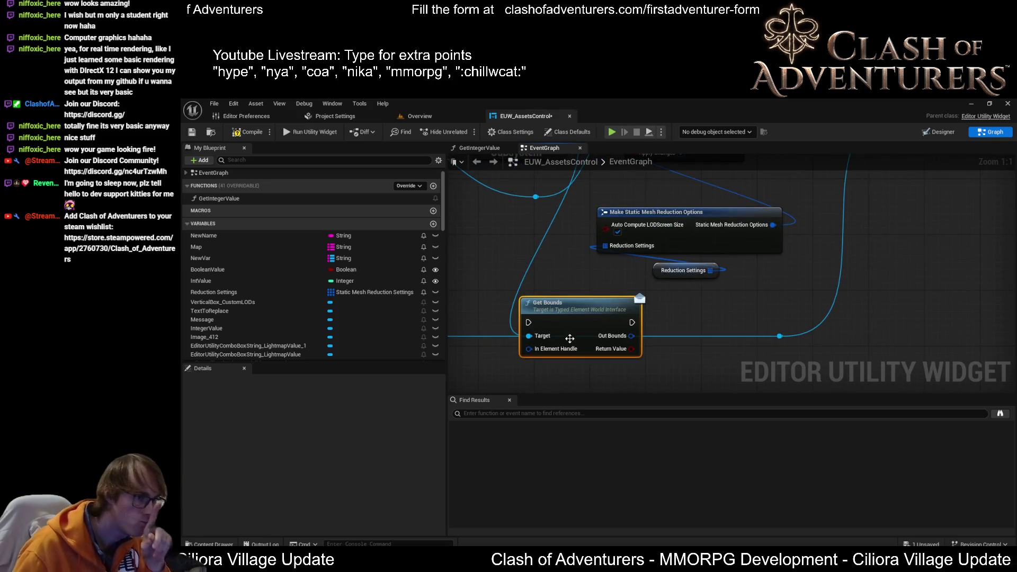
key("Delete")
- Place the Static Mesh Get Bounds node and split its Return Value into origin, box extent and sphere radius
mouse_move(550, 275)
left_mouse_down()
mouse_move(553, 371)
mouse_move(588, 256)
mouse_move(691, 260)
mouse_move(547, 284)
mouse_move(529, 361)
left_mouse_up()
type("get bounds")
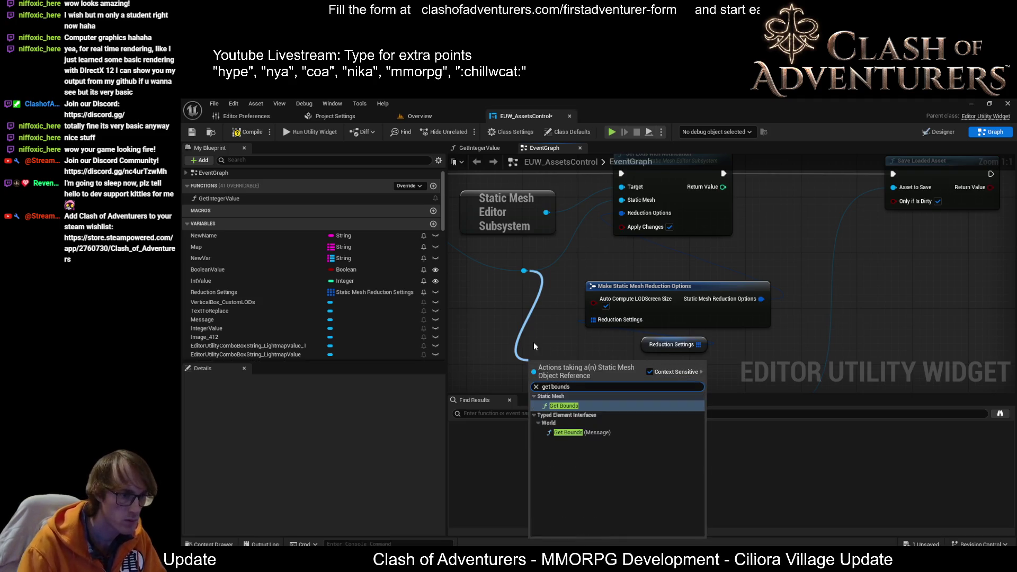
key("Return")
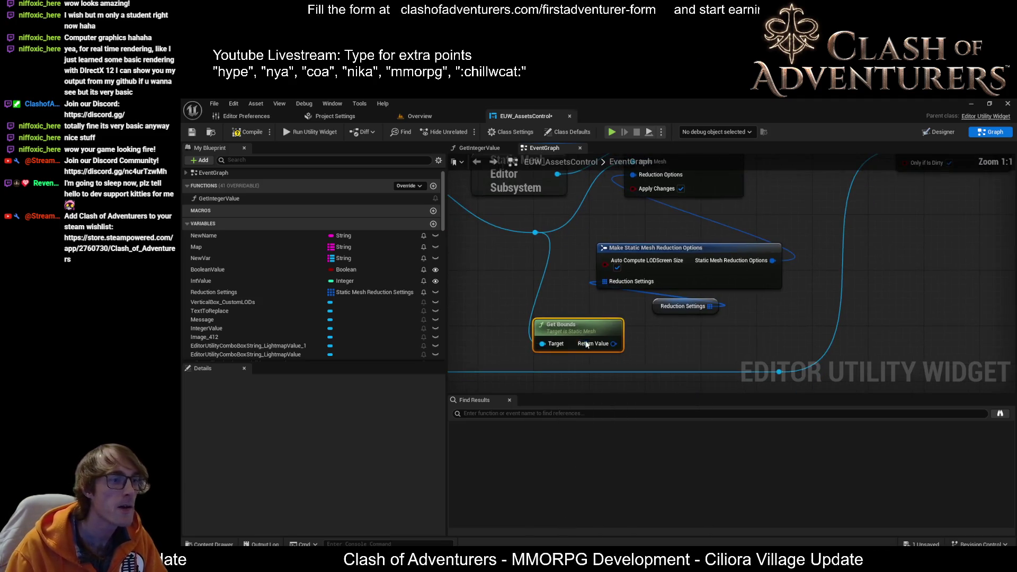
right_click(613, 344)
left_click(657, 385)
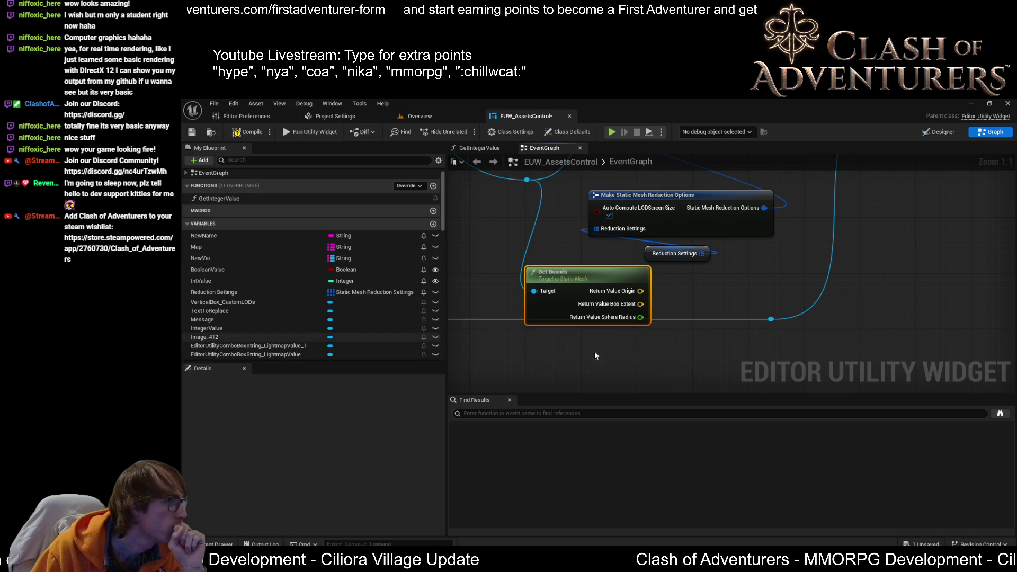
- Feed the box extent into Get Max Element and multiply its result by 2.0
left_click_drag(641, 304, 705, 328)
type("max")
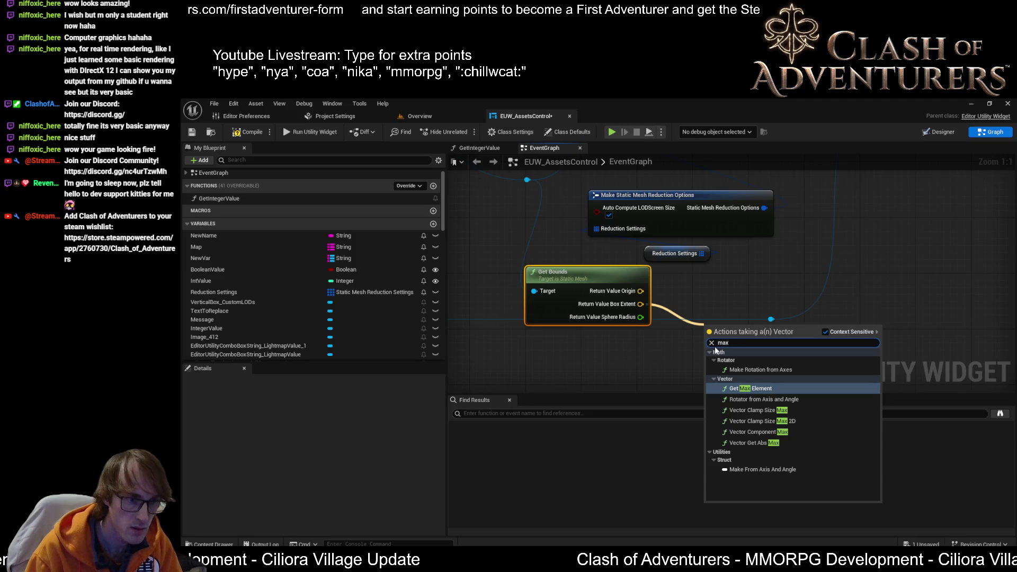
key("Return")
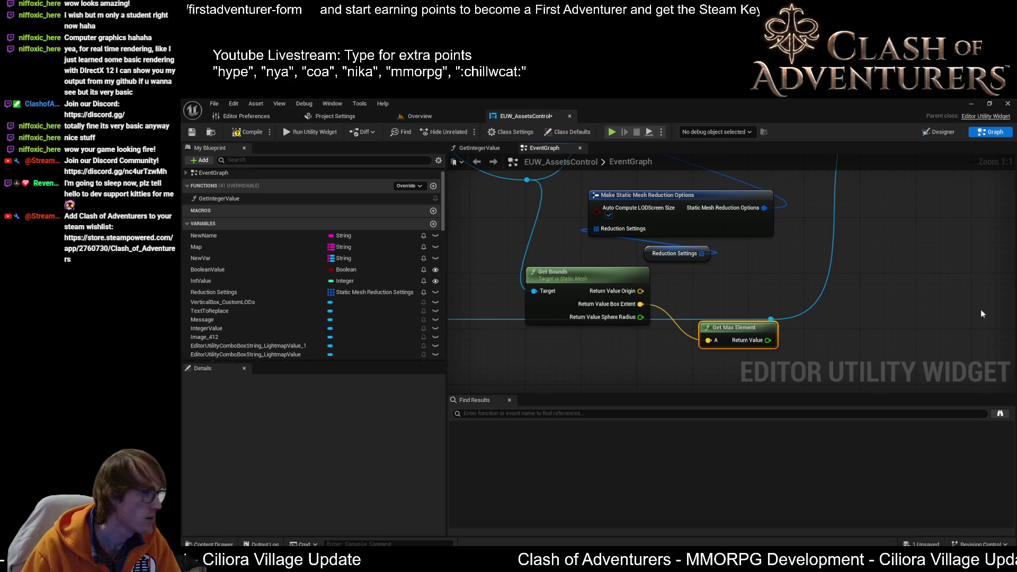
left_click_drag(767, 340, 826, 347)
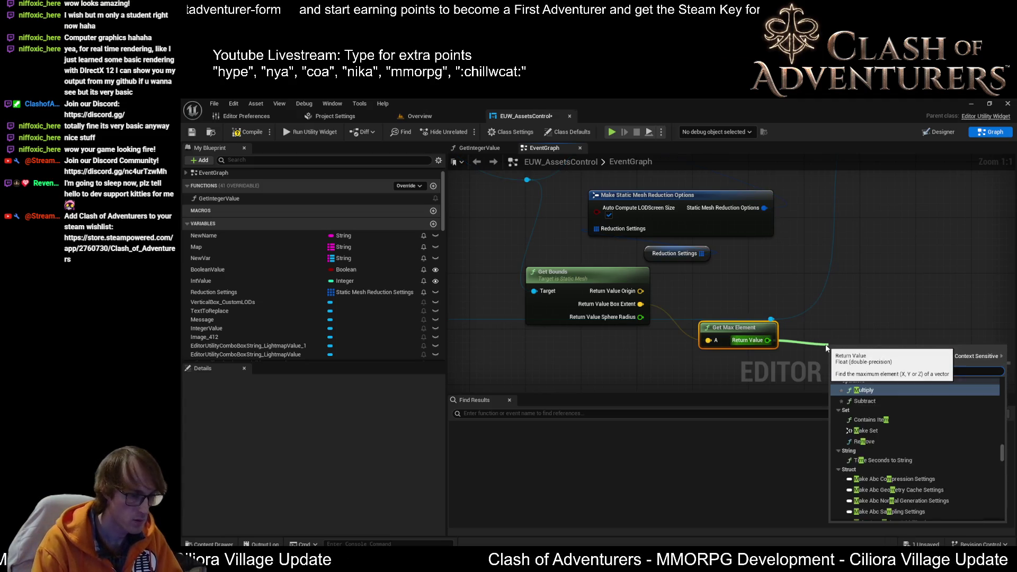
type("mul")
key("Return")
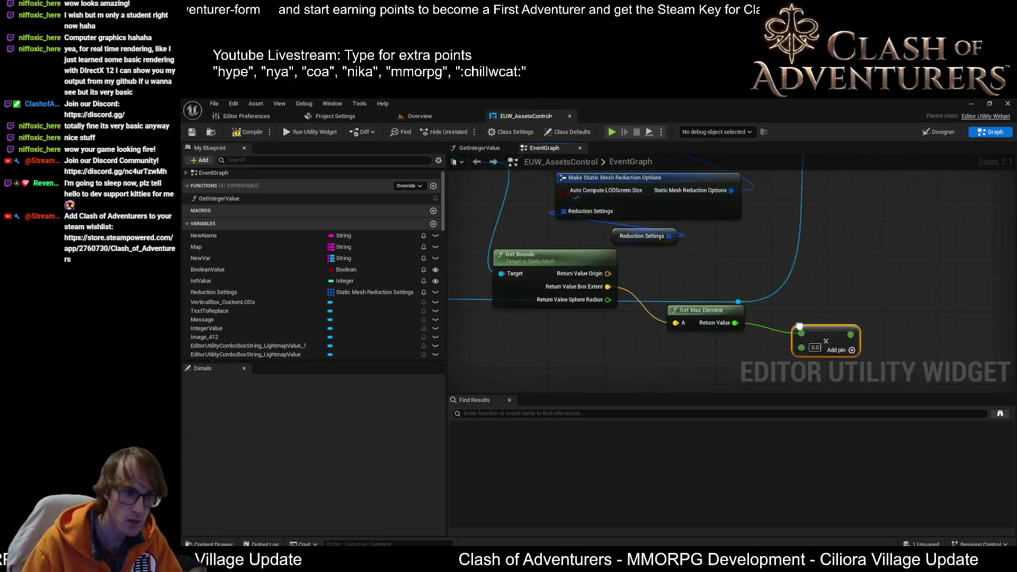
type("2")
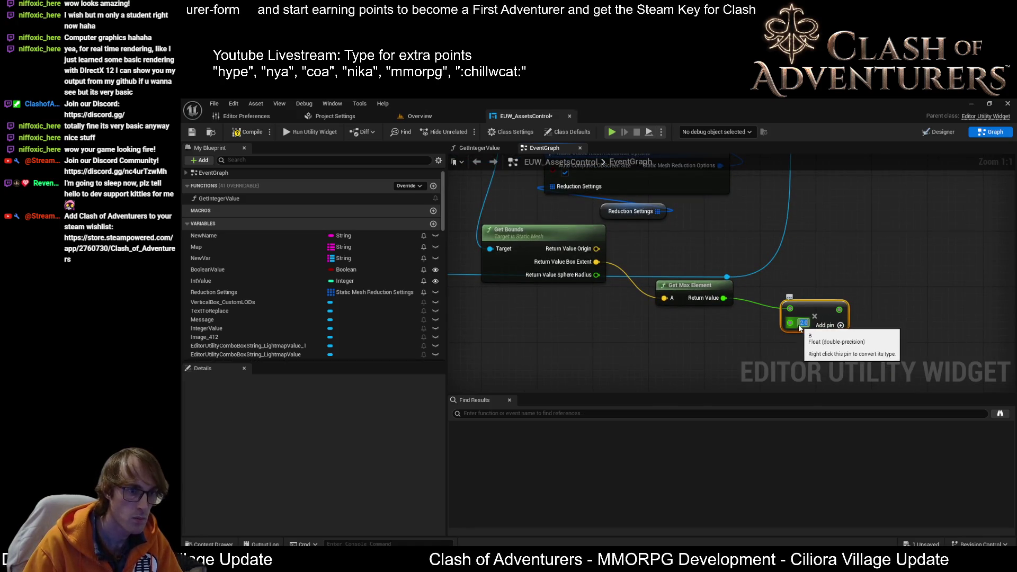
left_click_drag(815, 312, 774, 317)
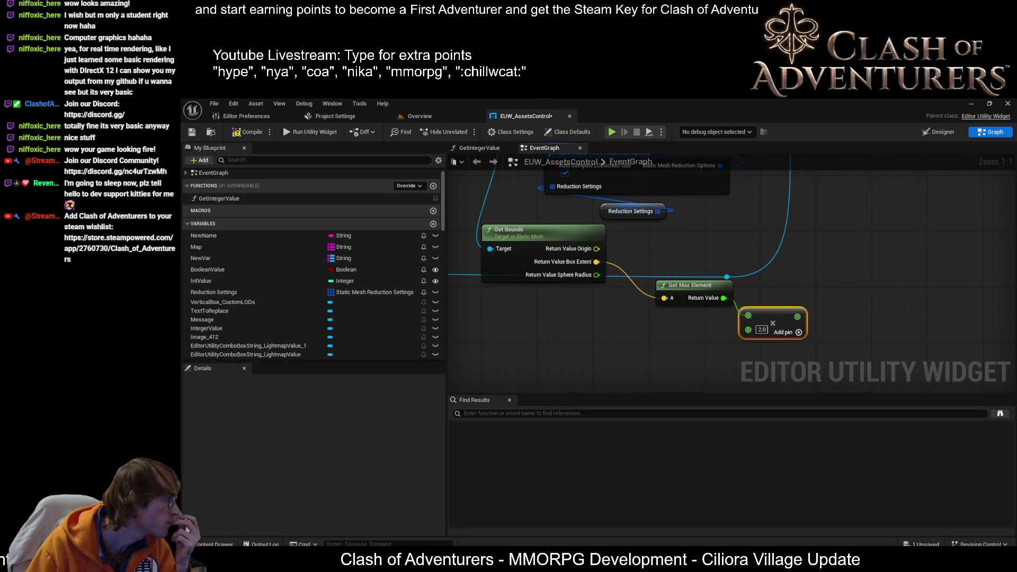
- Divide the Multiply output by 100.0
left_click_drag(797, 316, 865, 330)
type("divide")
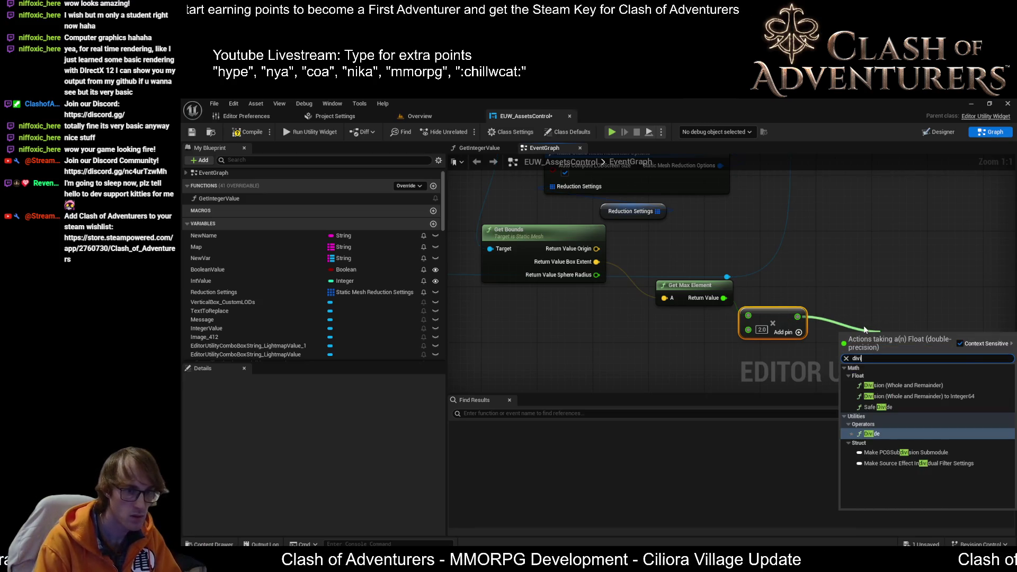
key("Return")
mouse_move(914, 329)
left_mouse_down()
mouse_move(882, 337)
mouse_move(865, 323)
left_mouse_up()
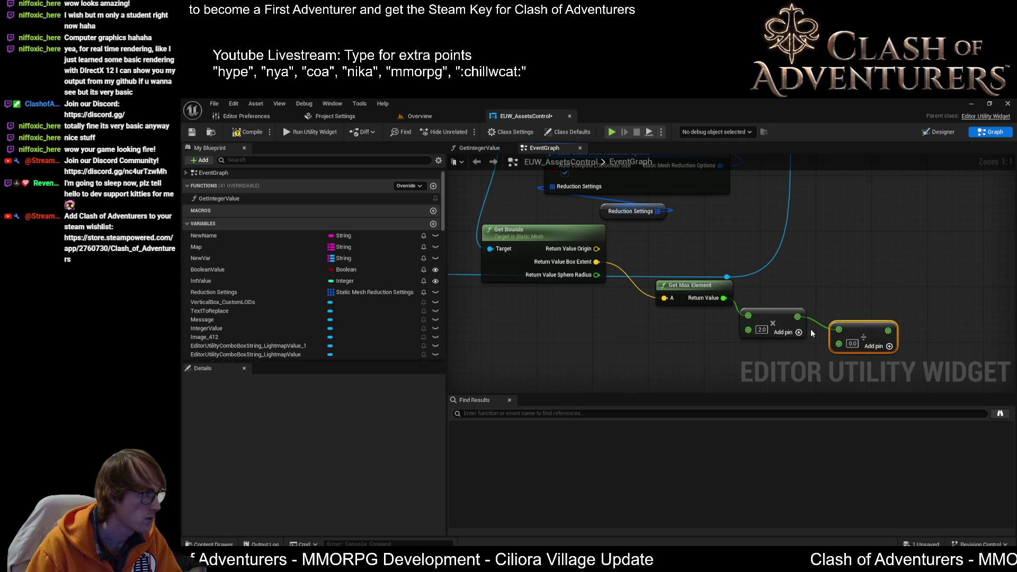
left_click(852, 343)
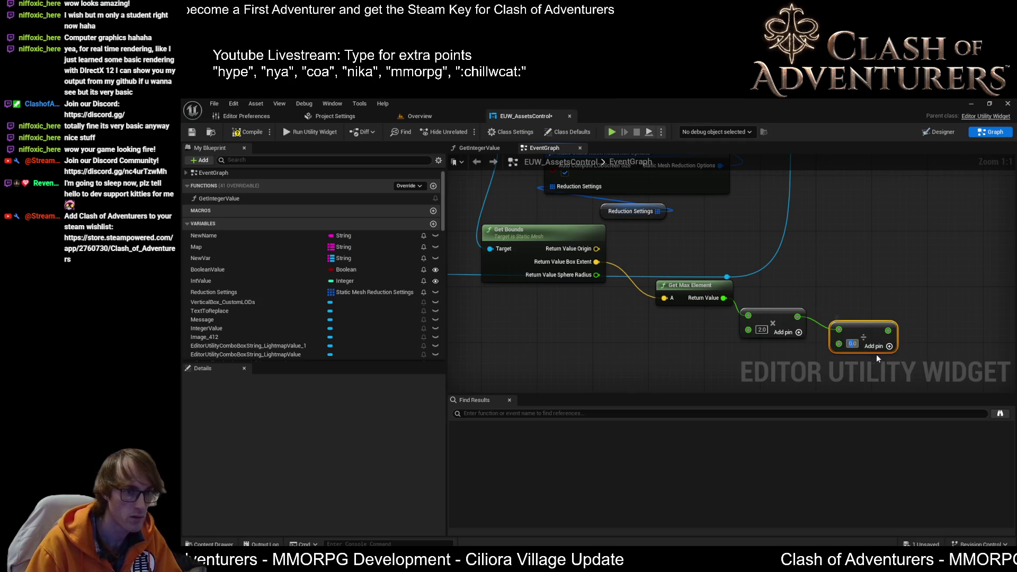
type("100")
key("Return")
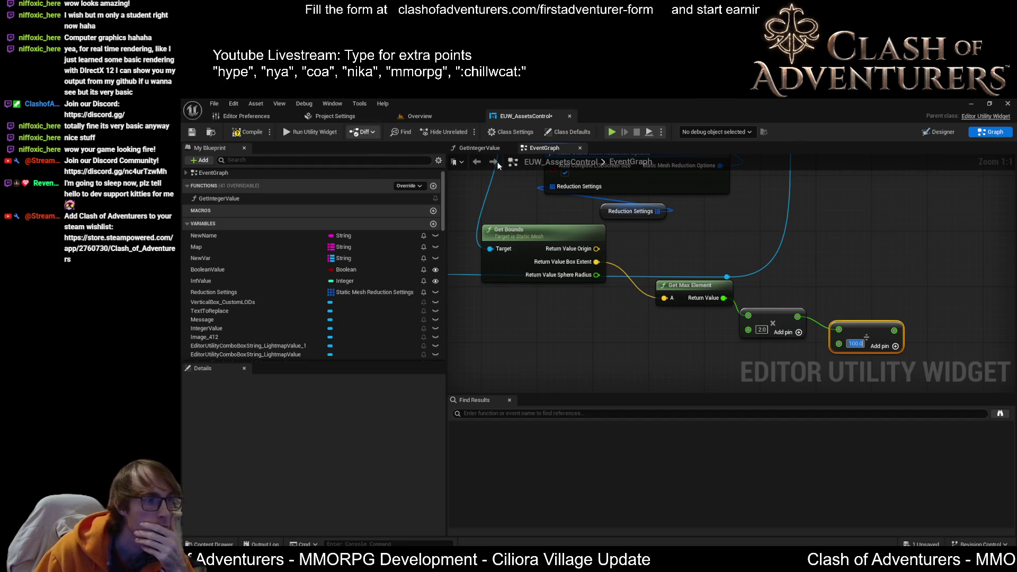
key("alt+Tab")
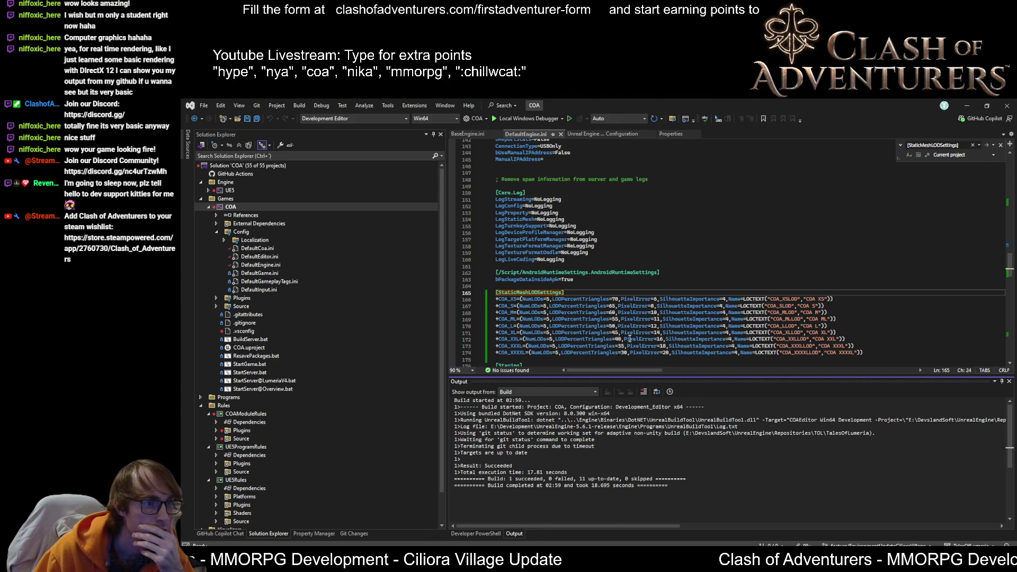
key("alt+Tab")
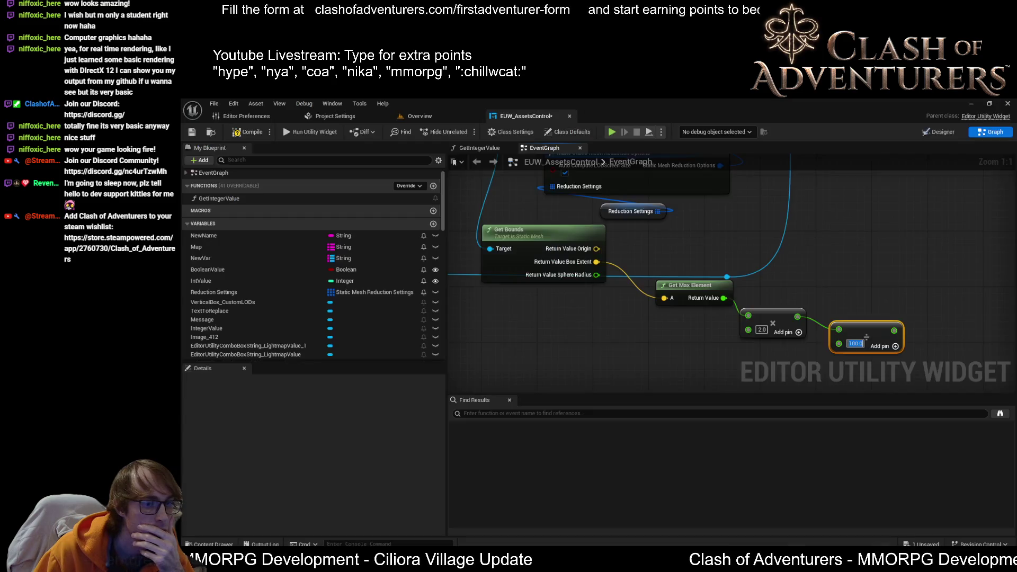
- Place the ×2.0 Multiply and ÷100.0 Divide nodes beside Get Max Element
mouse_move(774, 300)
left_mouse_down()
mouse_move(732, 255)
mouse_move(650, 277)
left_mouse_up()
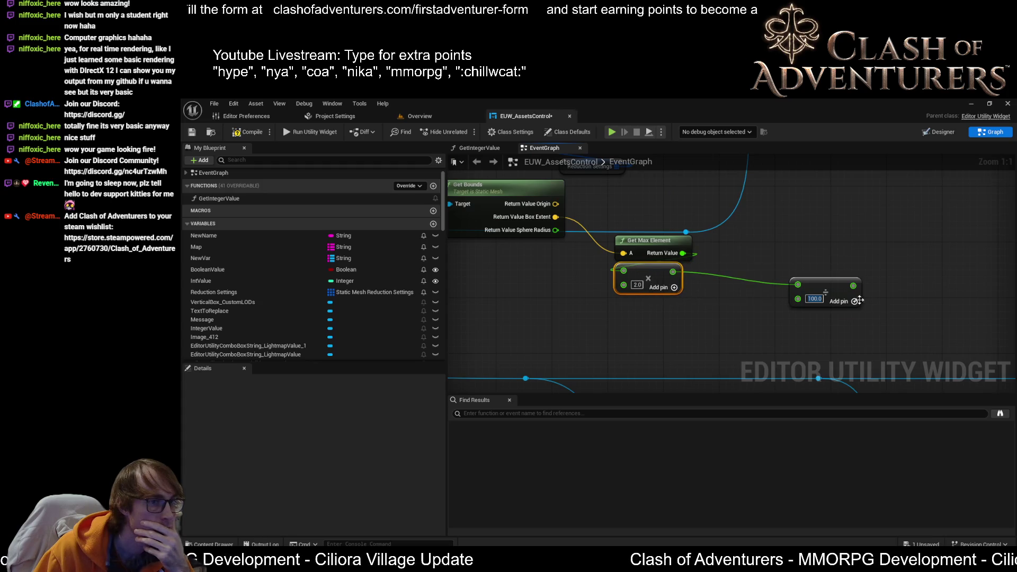
mouse_move(846, 282)
left_mouse_down()
mouse_move(651, 316)
mouse_move(673, 302)
left_mouse_up()
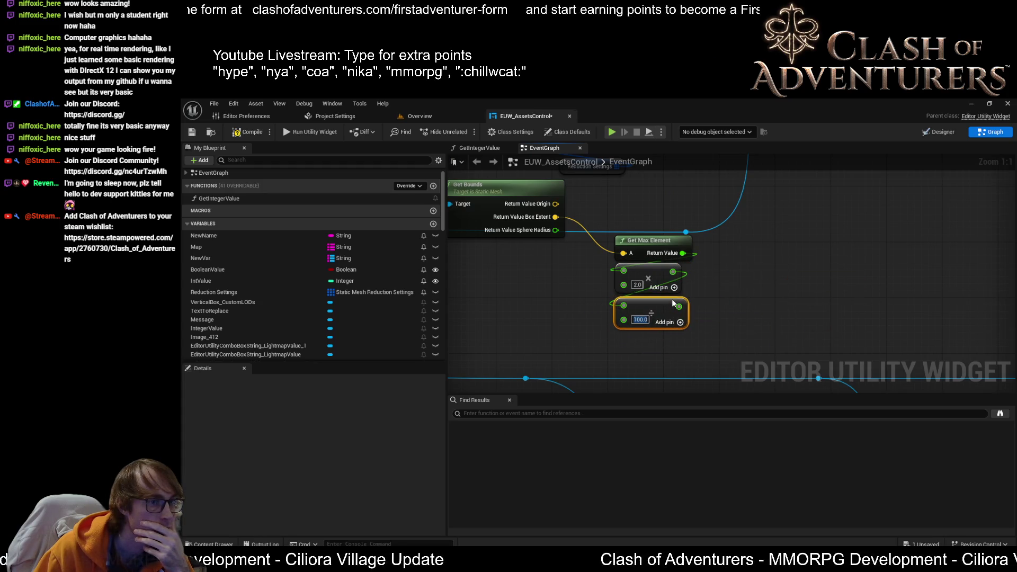
left_click(763, 302)
mouse_move(619, 293)
left_mouse_down()
mouse_move(709, 280)
mouse_move(625, 294)
mouse_move(662, 307)
mouse_move(741, 266)
left_mouse_up()
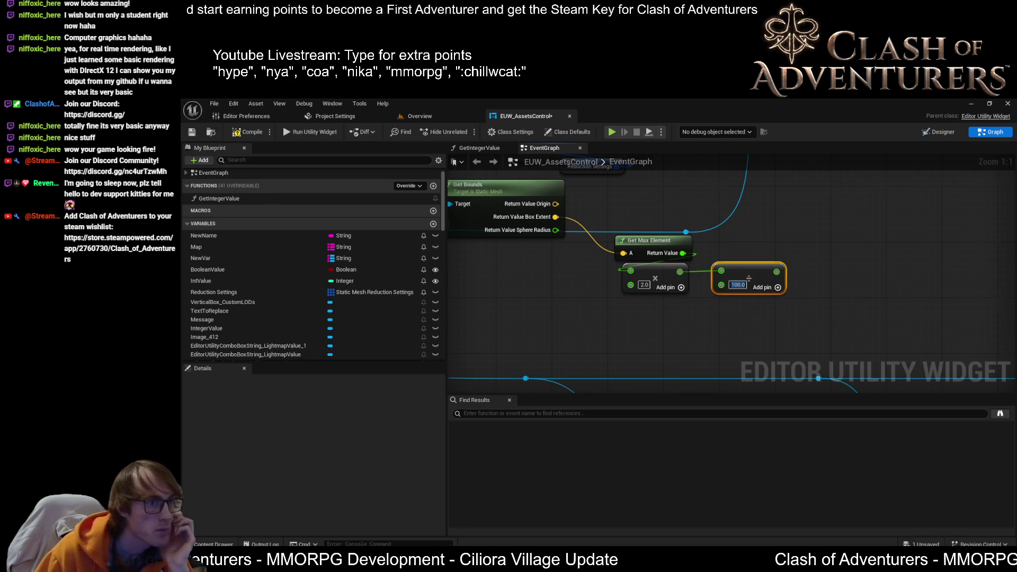
- Move the RESIZE node group lower, below the main chain
scroll(739, 274, "down", 4)
scroll(721, 223, "up", 2)
left_click_drag(508, 261, 895, 257)
mouse_move(624, 291)
left_mouse_down()
mouse_move(580, 218)
mouse_move(603, 256)
left_mouse_up()
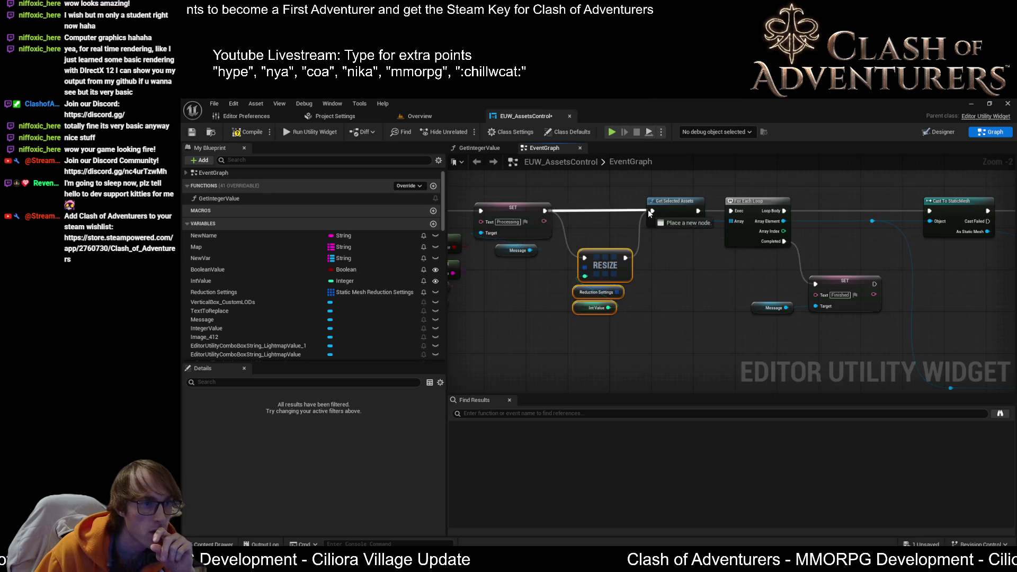
- Rearrange the Set Lods group, reroute node, Get Bounds and math nodes for clearer layout
left_click_drag(688, 254, 585, 253)
mouse_move(742, 254)
left_mouse_down()
mouse_move(582, 258)
mouse_move(610, 262)
left_mouse_up()
mouse_move(848, 331)
left_mouse_down()
mouse_move(713, 336)
mouse_move(773, 261)
left_mouse_up()
scroll(774, 261, "down", 1)
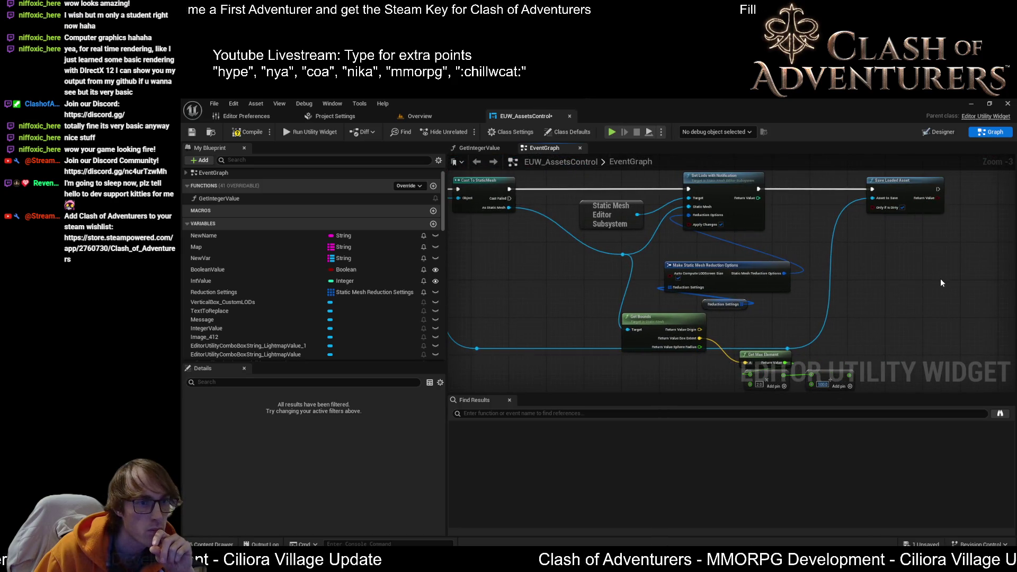
left_click_drag(951, 299, 580, 178)
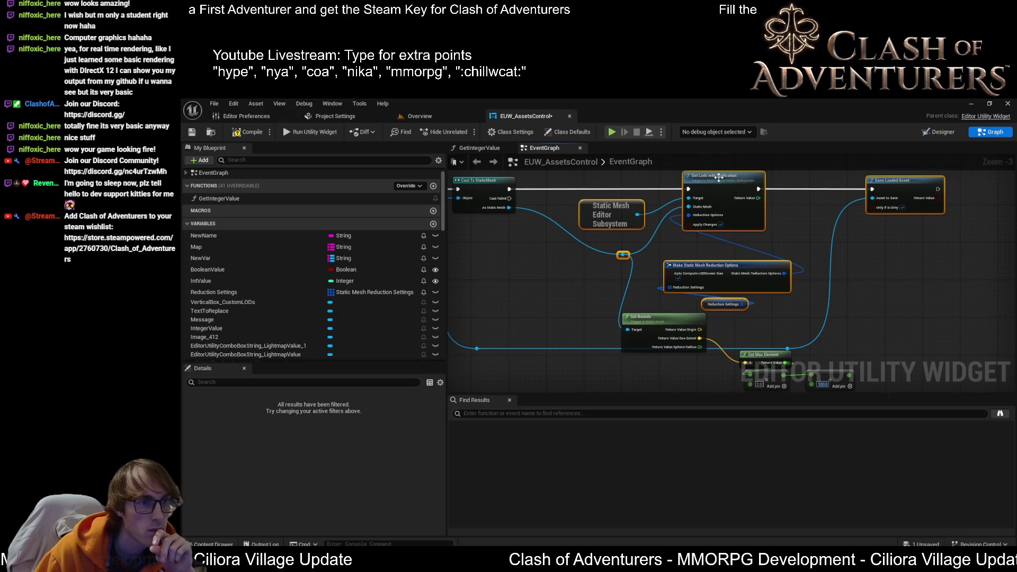
left_click_drag(719, 178, 813, 180)
left_click(721, 273)
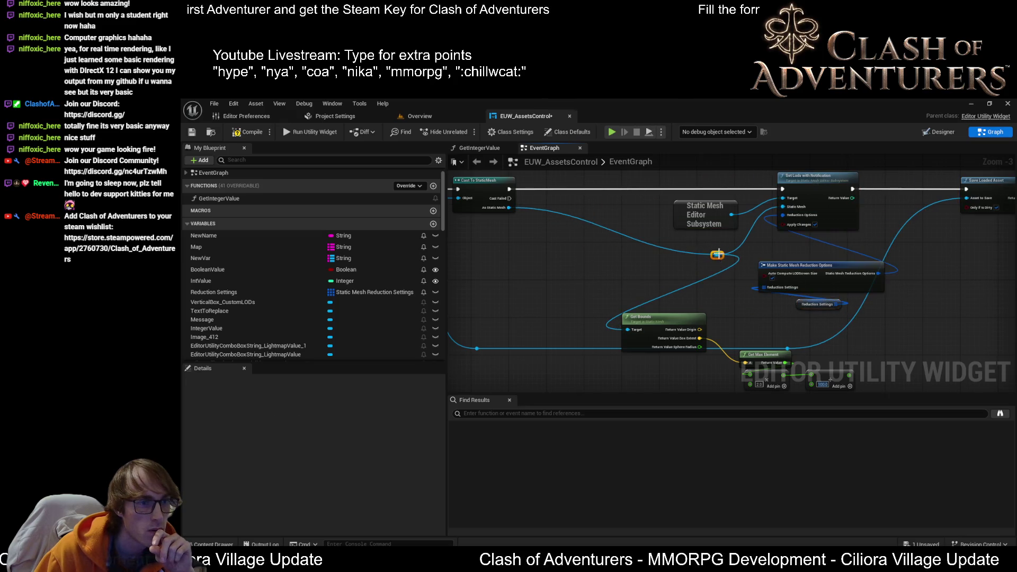
mouse_move(716, 255)
left_mouse_down()
mouse_move(614, 237)
mouse_move(528, 240)
left_mouse_up()
left_click_drag(652, 318, 604, 270)
left_click_drag(731, 339, 788, 370)
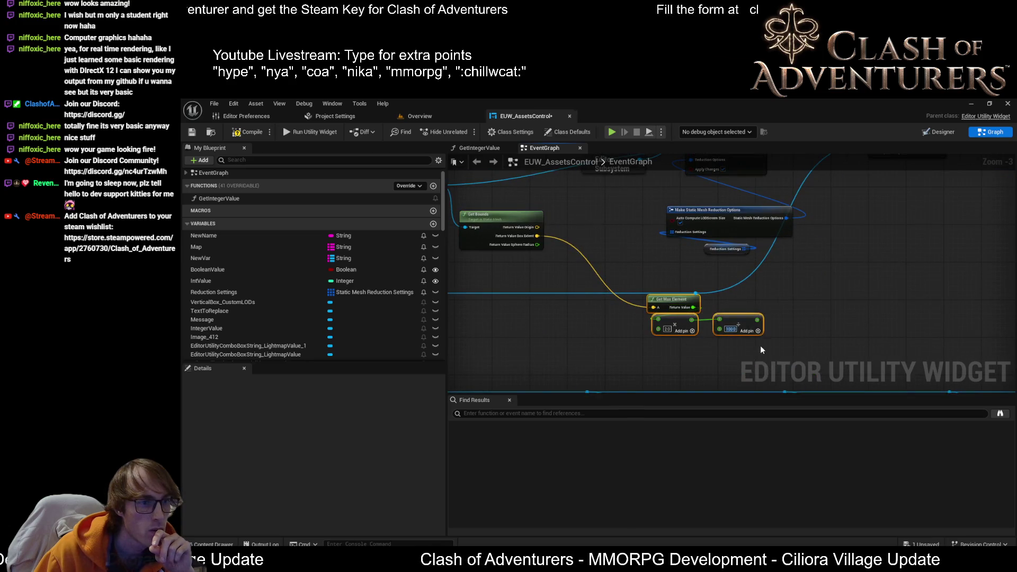
mouse_move(669, 302)
left_mouse_down()
mouse_move(592, 252)
mouse_move(830, 301)
left_mouse_up()
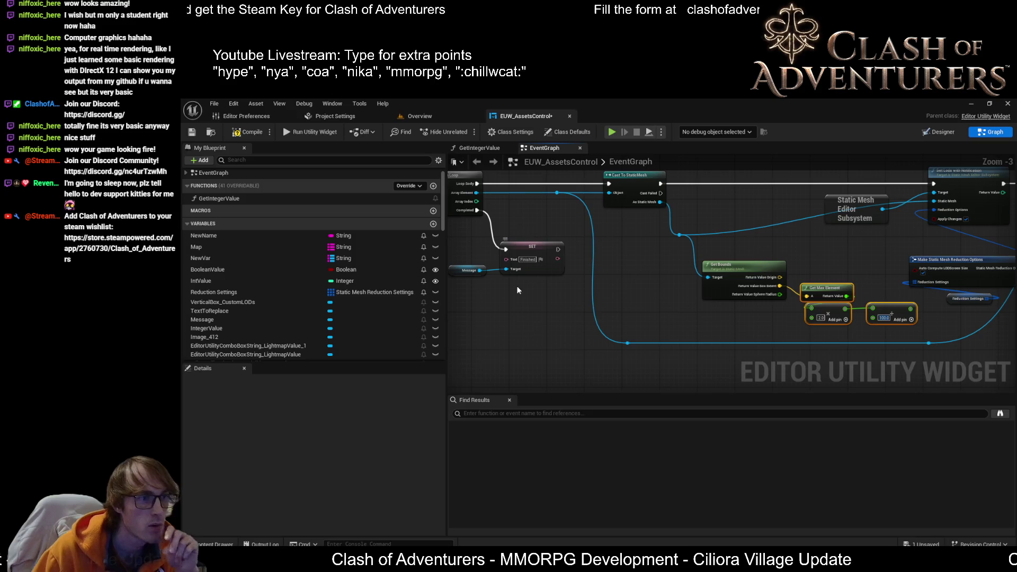
- Feed the ÷100.0 result into SET's Text via To Text, unhook the Finished SET, and compile
left_click(824, 354)
mouse_move(824, 355)
left_mouse_down()
mouse_move(663, 301)
mouse_move(683, 384)
left_mouse_up()
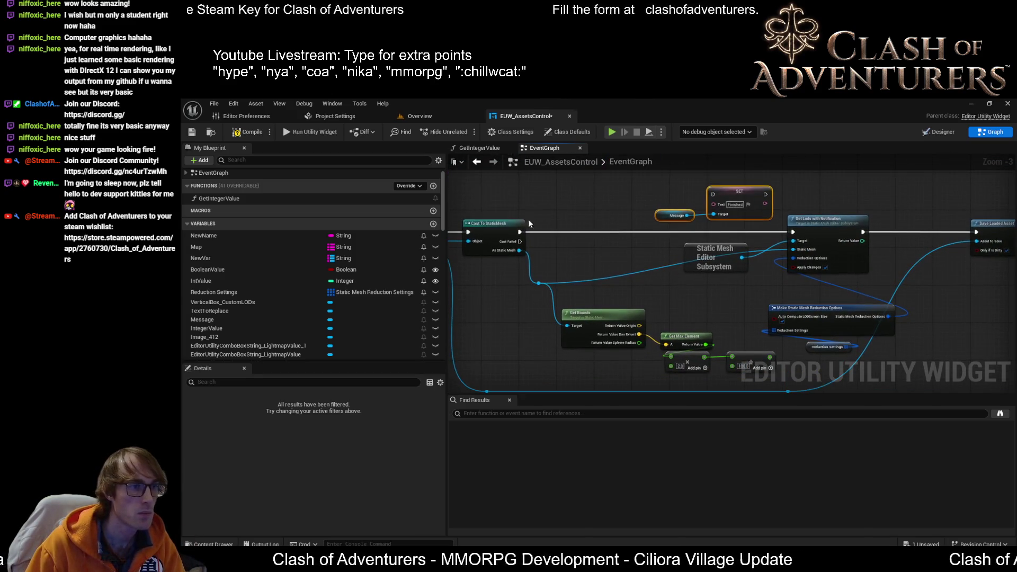
mouse_move(521, 213)
left_mouse_down()
mouse_move(546, 224)
mouse_move(723, 223)
mouse_move(713, 255)
mouse_move(679, 179)
left_mouse_up()
left_click_drag(731, 339, 675, 188)
left_click_drag(610, 222, 742, 233)
left_click_drag(450, 275, 564, 290)
left_click(574, 304, "alt")
left_click(242, 134)
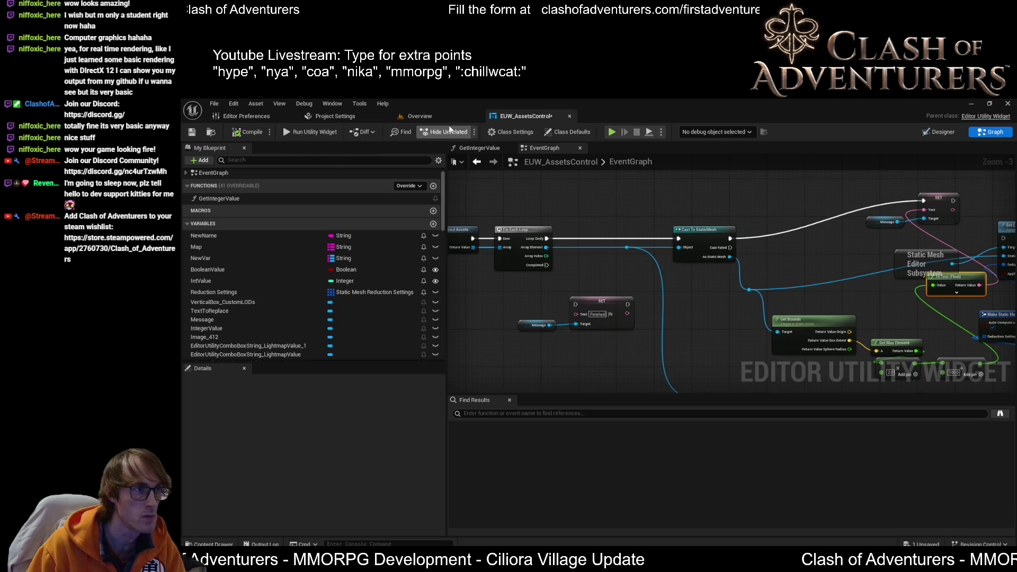
left_click(447, 117)
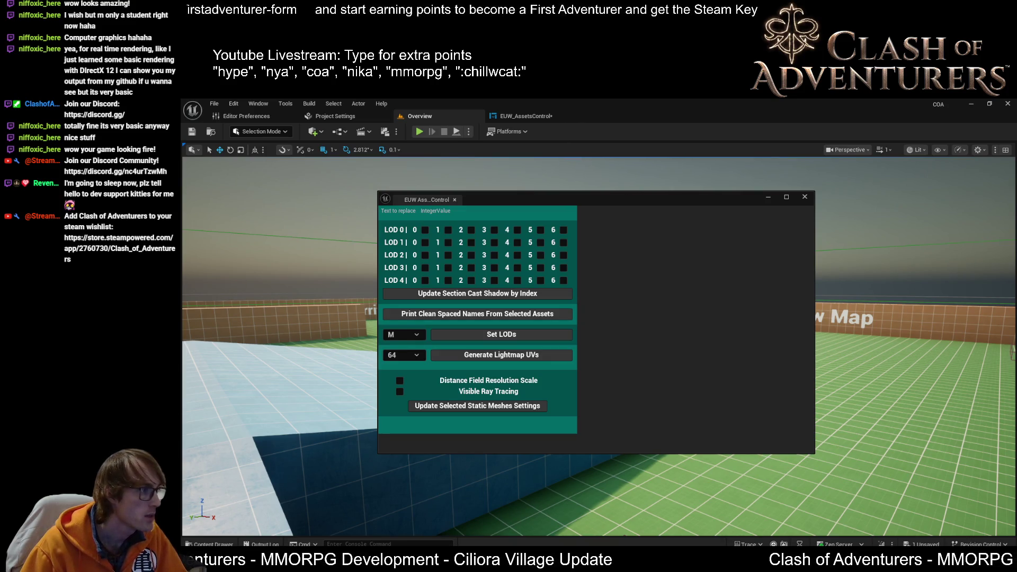
- Test Set LODs, then move the integer-check Branch nodes aside in the event graph
left_click(503, 335)
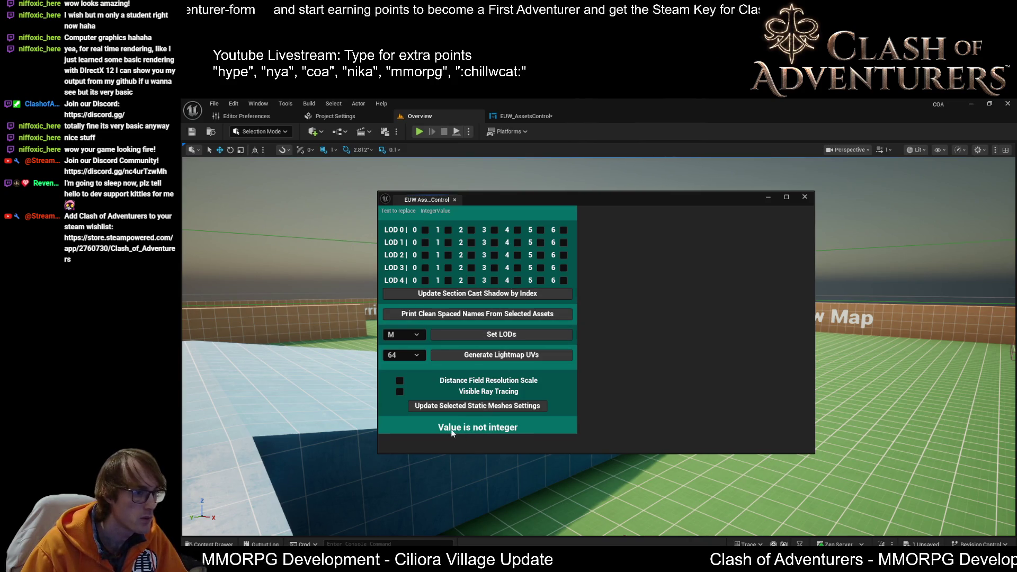
left_click(519, 117)
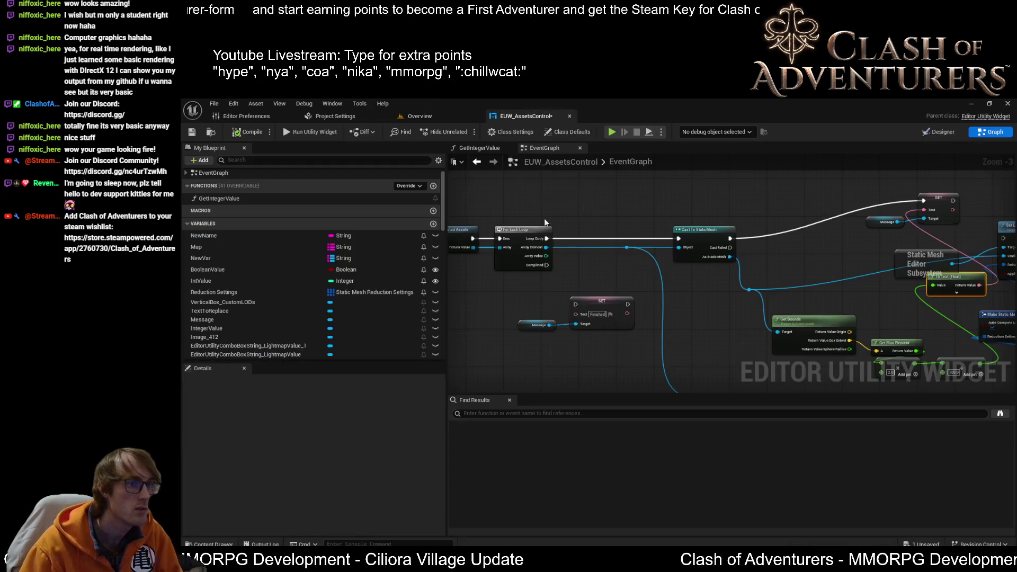
scroll(680, 242, "up", 1)
mouse_move(680, 242)
left_mouse_down()
mouse_move(673, 186)
mouse_move(670, 217)
mouse_move(659, 180)
left_mouse_up()
mouse_move(653, 304)
left_mouse_down()
mouse_move(591, 183)
mouse_move(611, 257)
left_mouse_up()
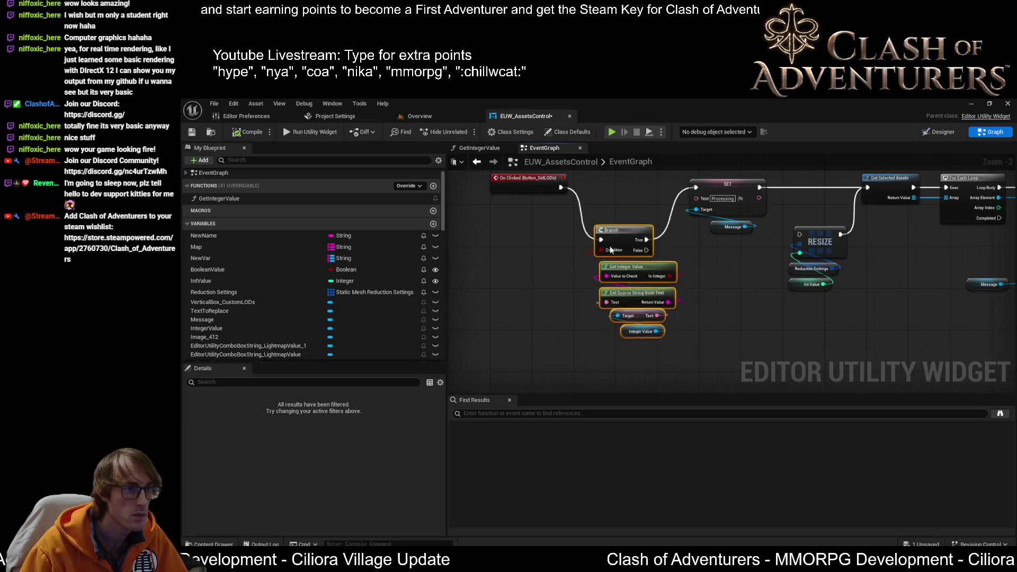
- Wire On Clicked straight to SET, bypassing Branch, and save the widget blueprint
left_click_drag(564, 186, 695, 187)
left_click(550, 187)
left_click_drag(550, 187, 622, 186)
left_click(192, 133)
left_click(446, 113)
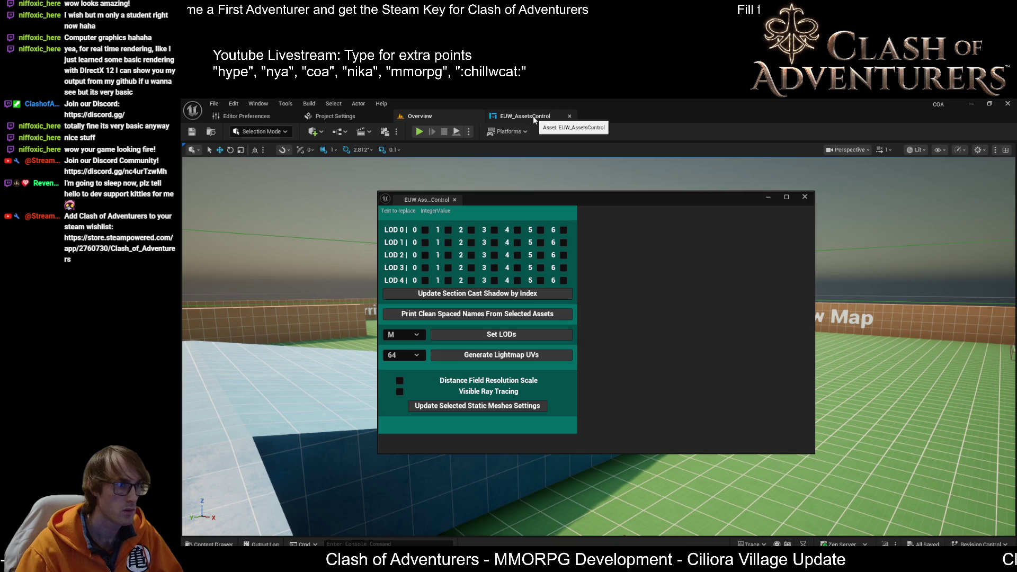
- Run Set LODs in the Assets Control widget, reading 80.917, then return to the EventGraph
left_click(534, 118)
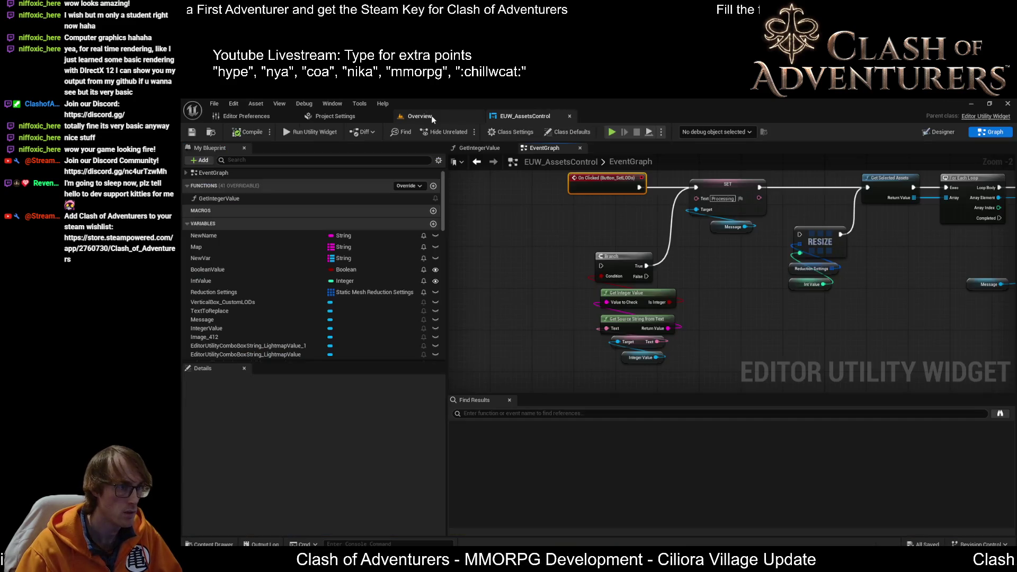
scroll(691, 228, "down", 1)
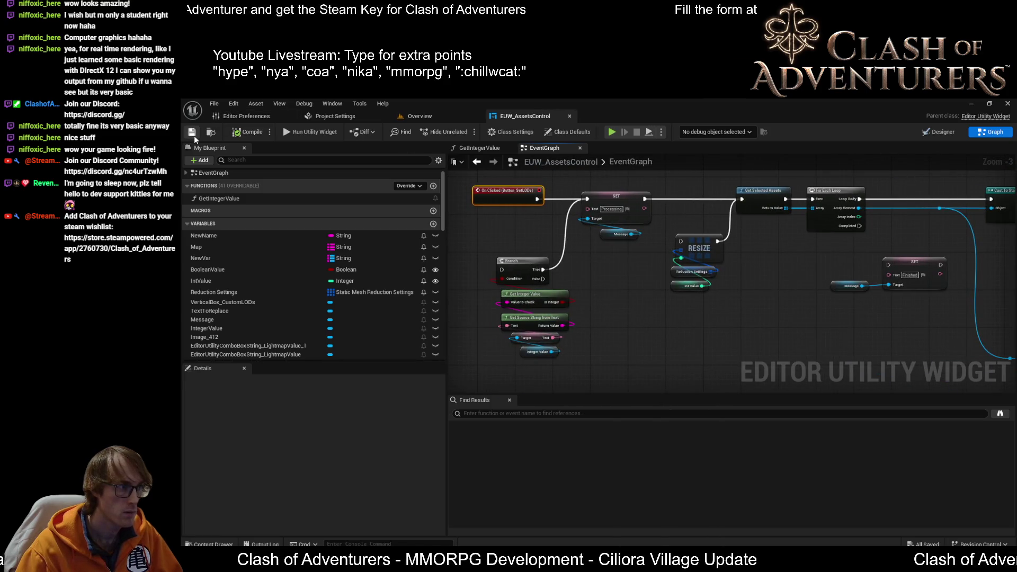
left_click(453, 115)
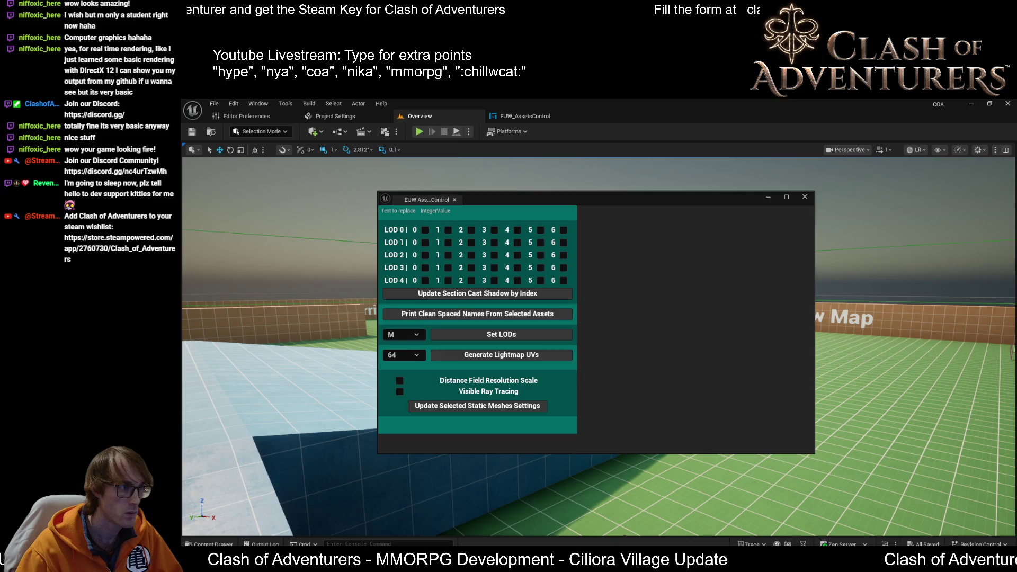
left_click(489, 334)
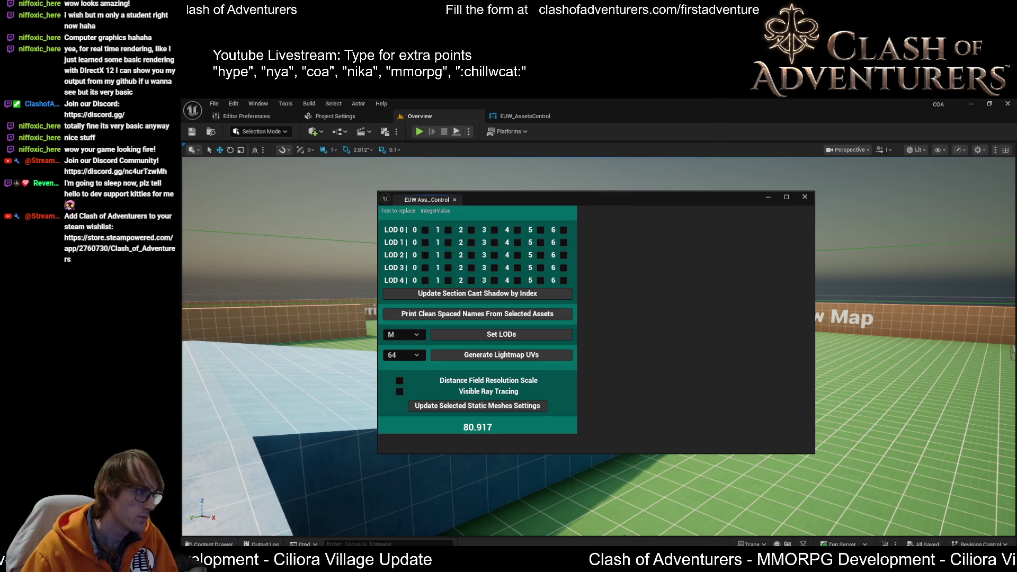
left_click(485, 116)
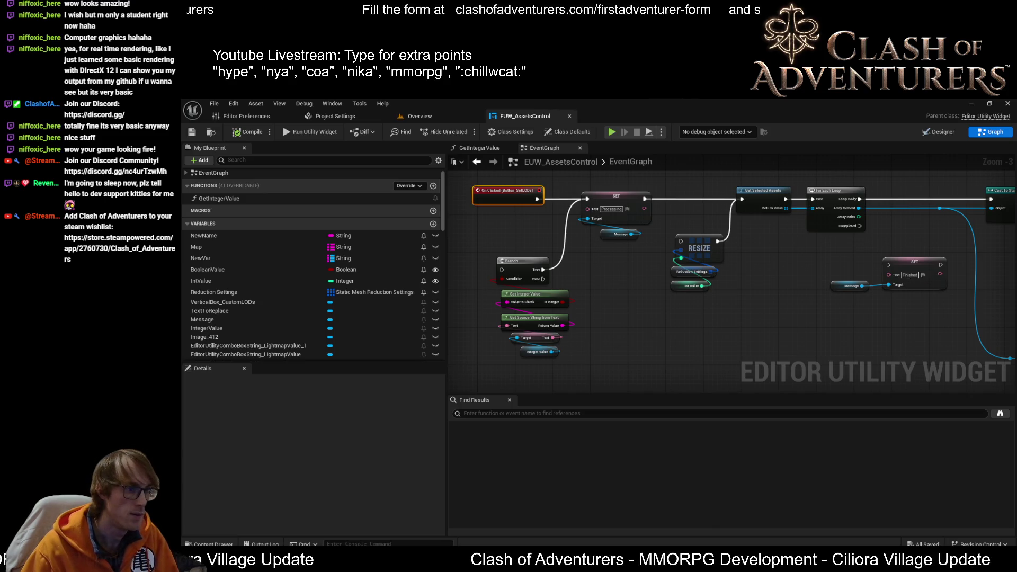
- Add a Set LODGroup node from the Static Mesh Editor Subsystem above Set Lods with Notification
scroll(717, 235, "down", 2)
scroll(718, 236, "up", 3)
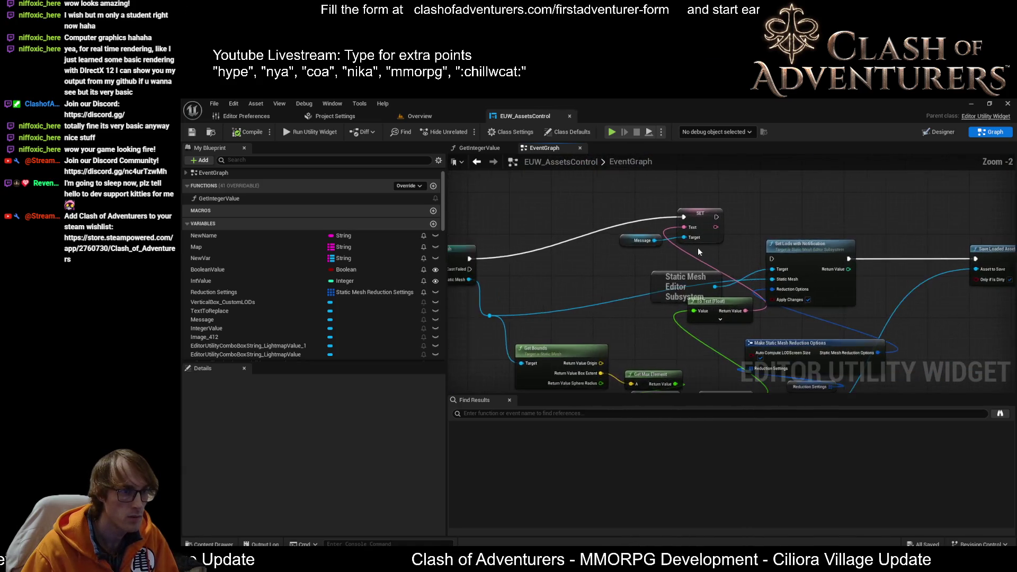
scroll(793, 258, "up", 1)
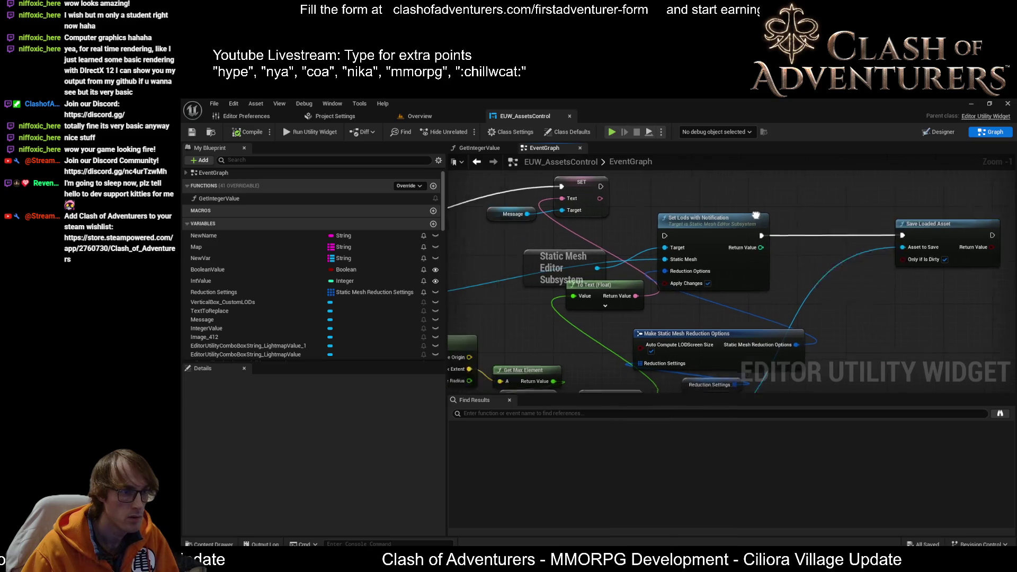
mouse_move(750, 216)
left_mouse_down()
mouse_move(636, 227)
mouse_move(710, 228)
left_mouse_up()
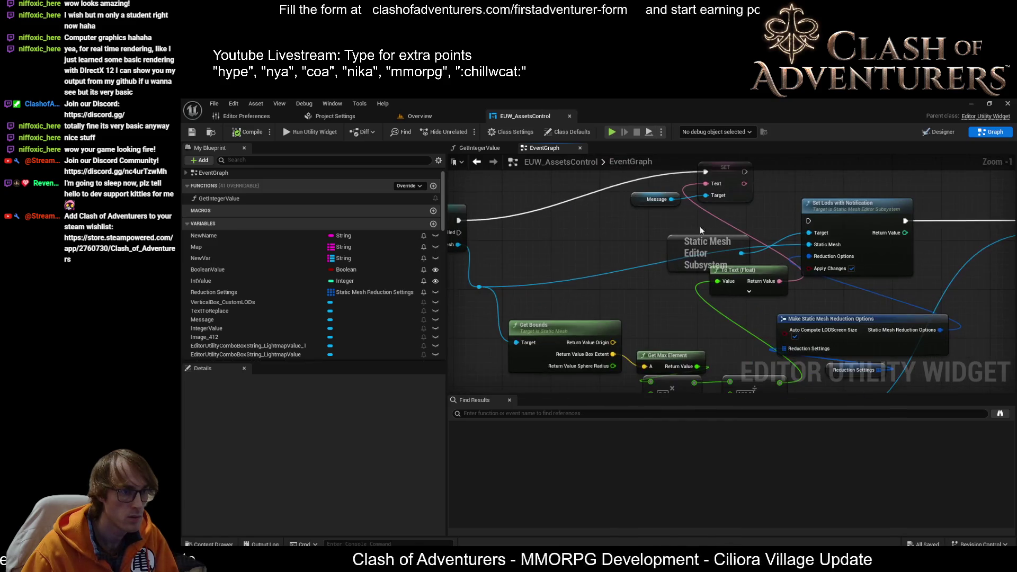
mouse_move(599, 288)
left_mouse_down()
mouse_move(583, 247)
mouse_move(620, 202)
left_mouse_up()
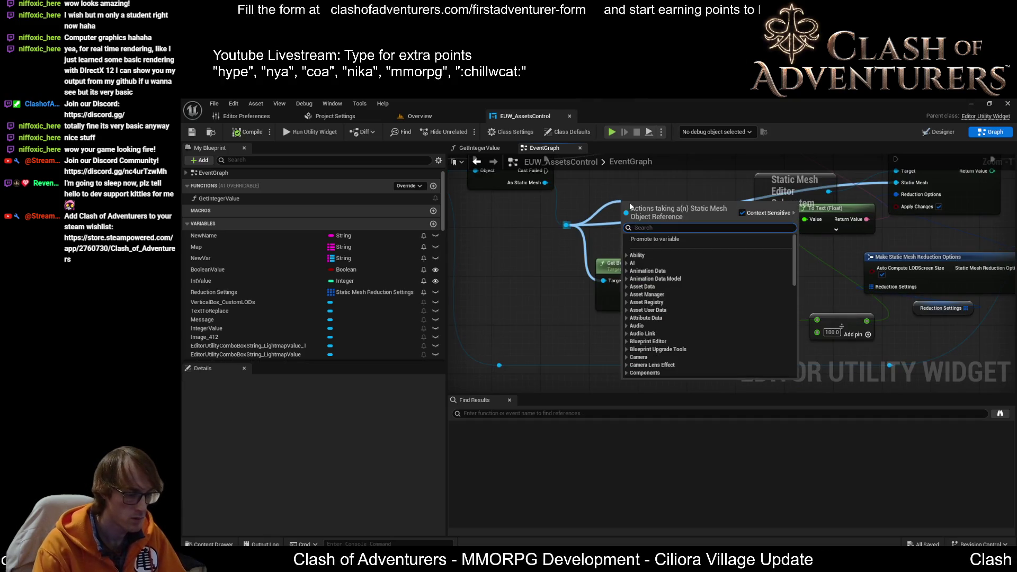
type("grou")
mouse_move(827, 186)
left_mouse_down()
mouse_move(636, 306)
mouse_move(682, 218)
left_mouse_up()
type("gro")
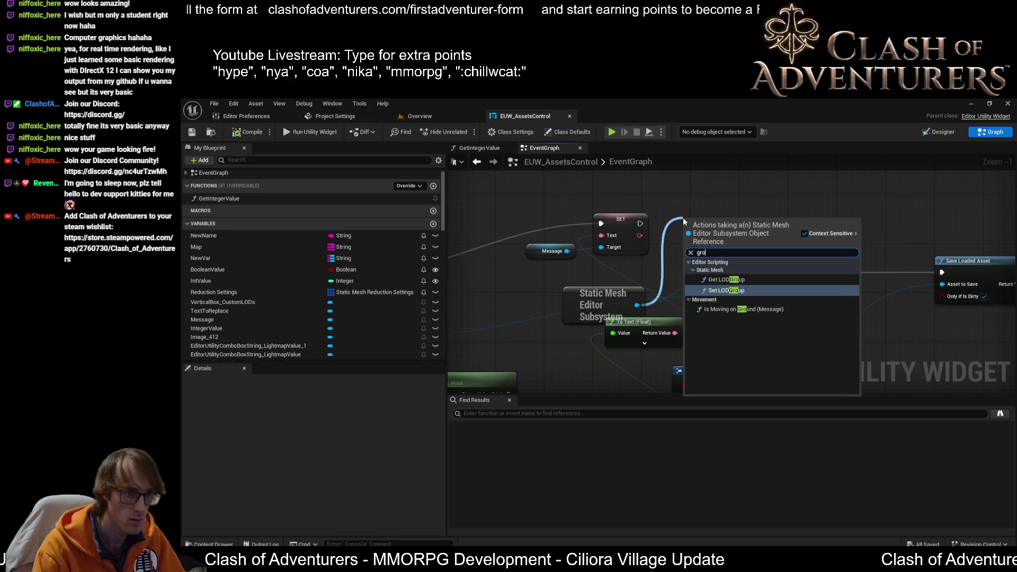
key("Return")
mouse_move(750, 215)
left_mouse_down()
mouse_move(692, 217)
mouse_move(720, 172)
left_mouse_up()
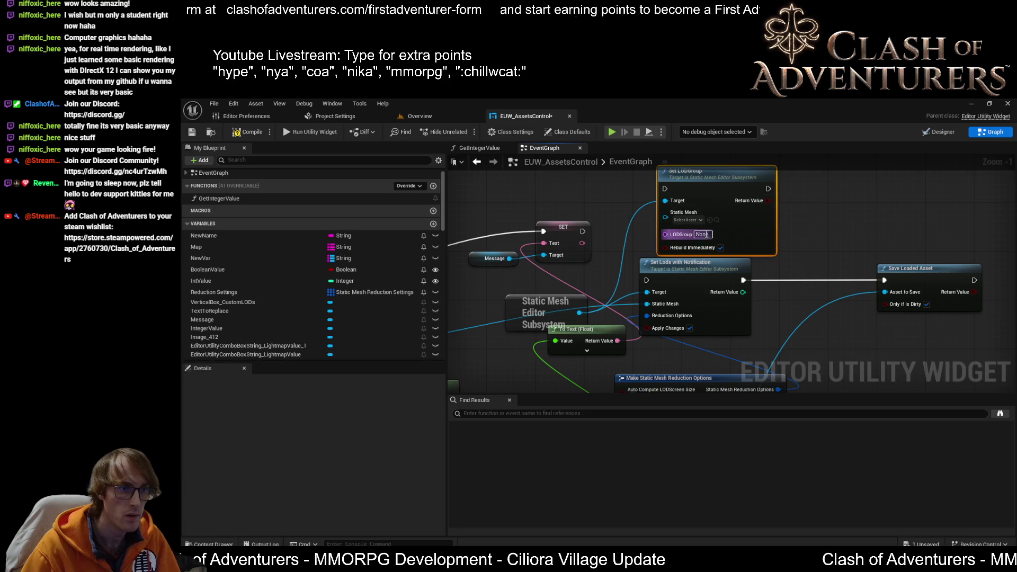
- Delete the status-message SET and Message nodes
scroll(702, 234, "up", 1)
left_click_drag(702, 234, 797, 254)
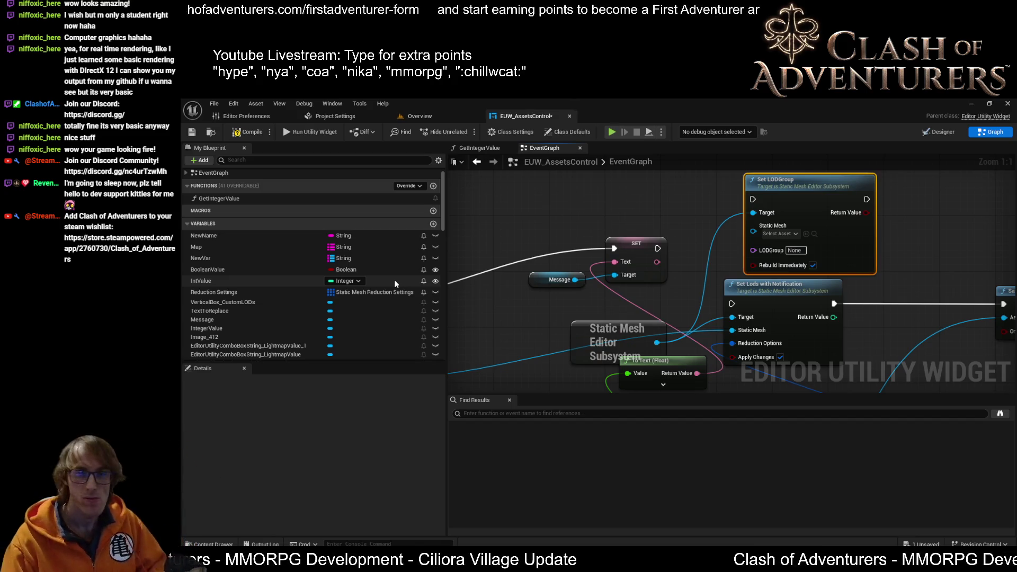
left_click_drag(672, 282, 716, 235)
scroll(715, 234, "down", 2)
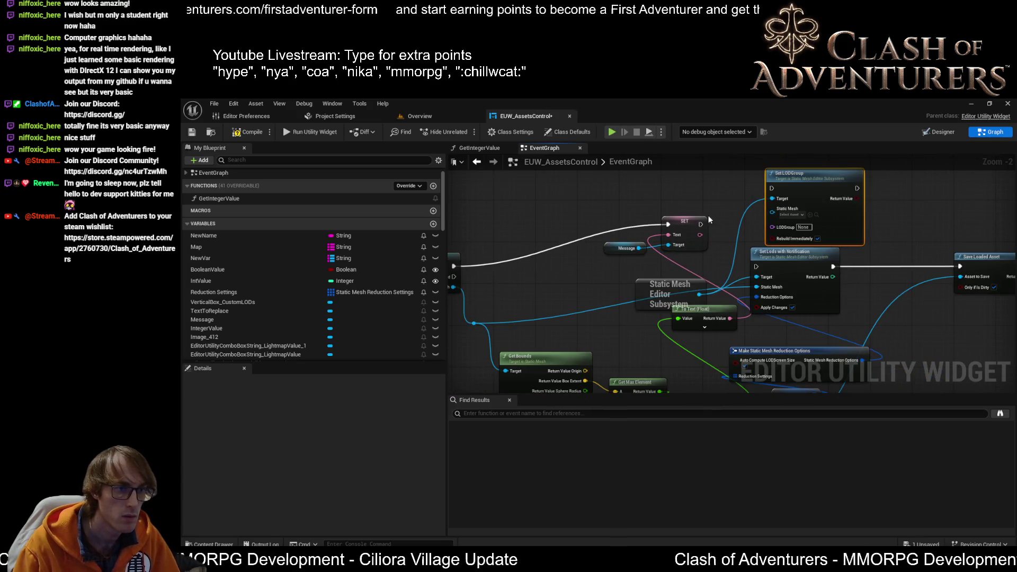
mouse_move(700, 196)
left_mouse_down()
mouse_move(756, 220)
mouse_move(722, 278)
mouse_move(666, 298)
left_mouse_up()
scroll(568, 294, "down", 1)
mouse_move(594, 277)
left_mouse_down()
mouse_move(707, 222)
mouse_move(807, 230)
left_mouse_up()
mouse_move(549, 261)
left_mouse_down()
mouse_move(599, 286)
mouse_move(579, 302)
left_mouse_up()
left_click_drag(579, 302, 359, 347)
key("Delete")
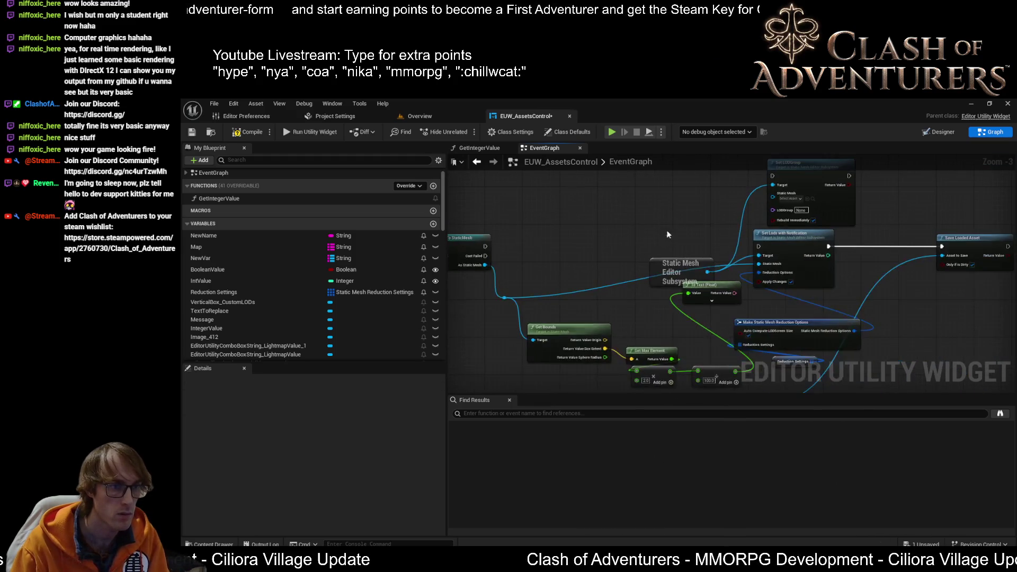
- Arrange the subsystem and Set Lods nodes around Set LODGroup, and wire Cast To StaticMesh into it
left_click_drag(667, 280, 667, 218)
scroll(681, 262, "up", 1)
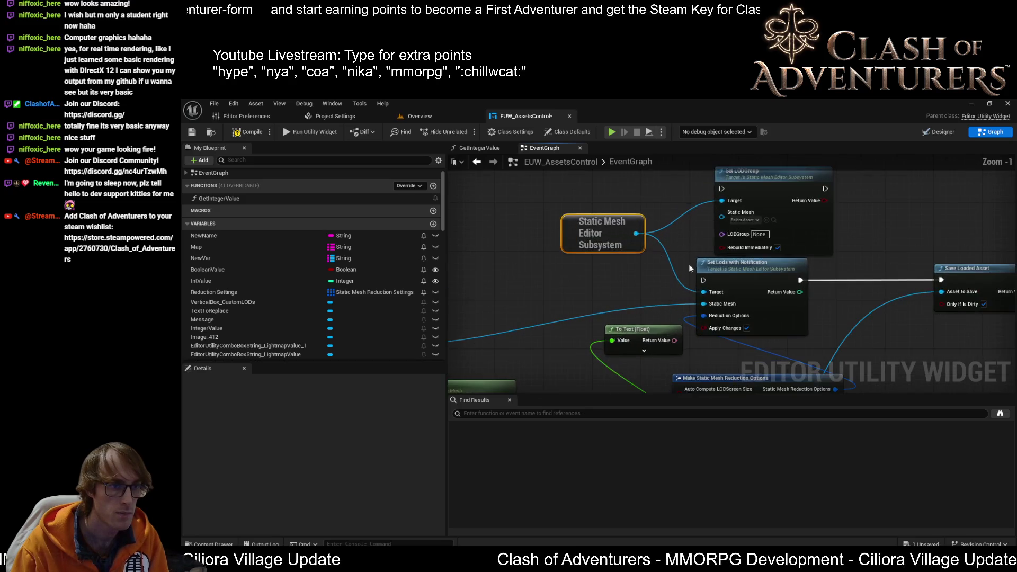
scroll(797, 298, "up", 1)
mouse_move(796, 298)
left_mouse_down()
mouse_move(787, 263)
mouse_move(817, 274)
mouse_move(754, 243)
mouse_move(869, 250)
mouse_move(901, 238)
left_mouse_up()
mouse_move(736, 209)
left_mouse_down()
mouse_move(735, 232)
mouse_move(717, 229)
mouse_move(691, 189)
left_mouse_up()
left_click(773, 269)
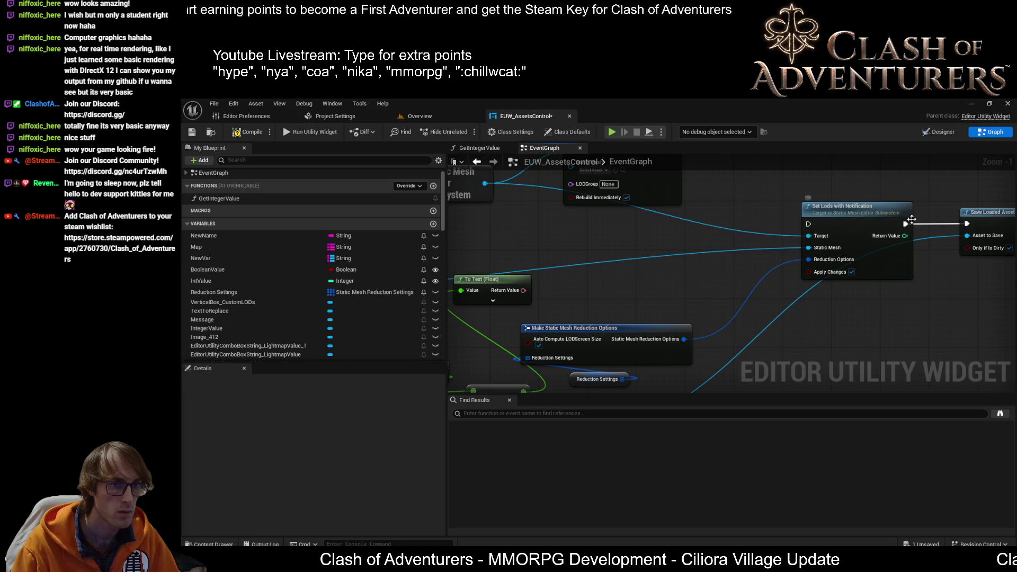
mouse_move(868, 213)
left_mouse_down()
mouse_move(821, 328)
mouse_move(861, 368)
left_mouse_up()
scroll(821, 329, "down", 2)
left_click_drag(998, 223, 676, 292)
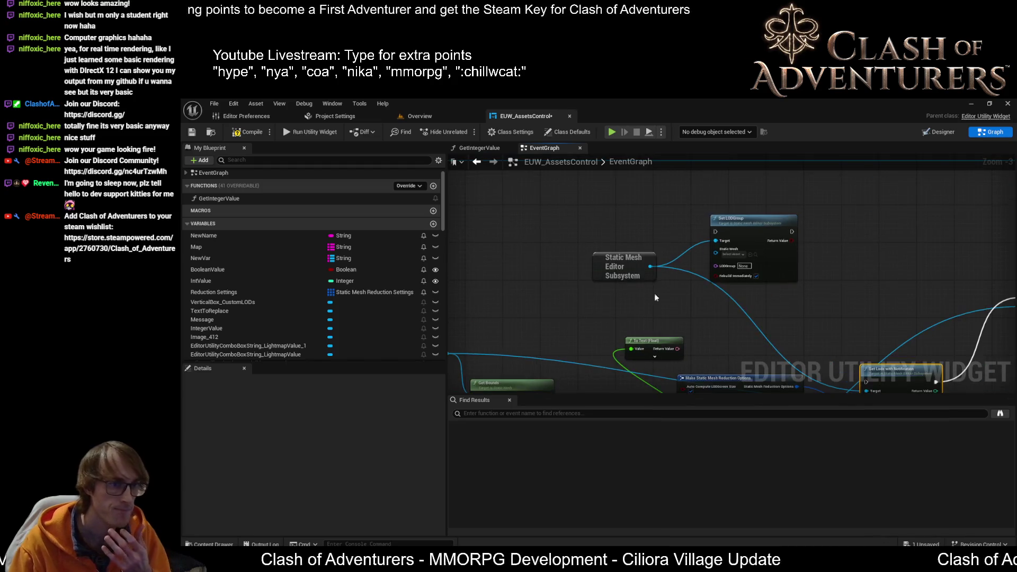
scroll(676, 292, "up", 2)
left_click_drag(655, 254, 681, 279)
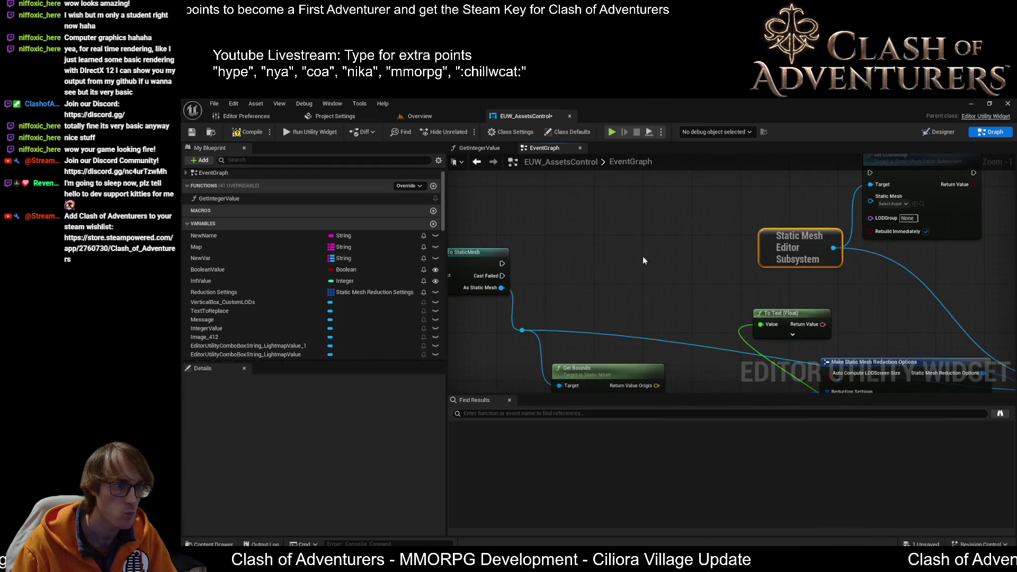
left_click_drag(527, 293, 900, 199)
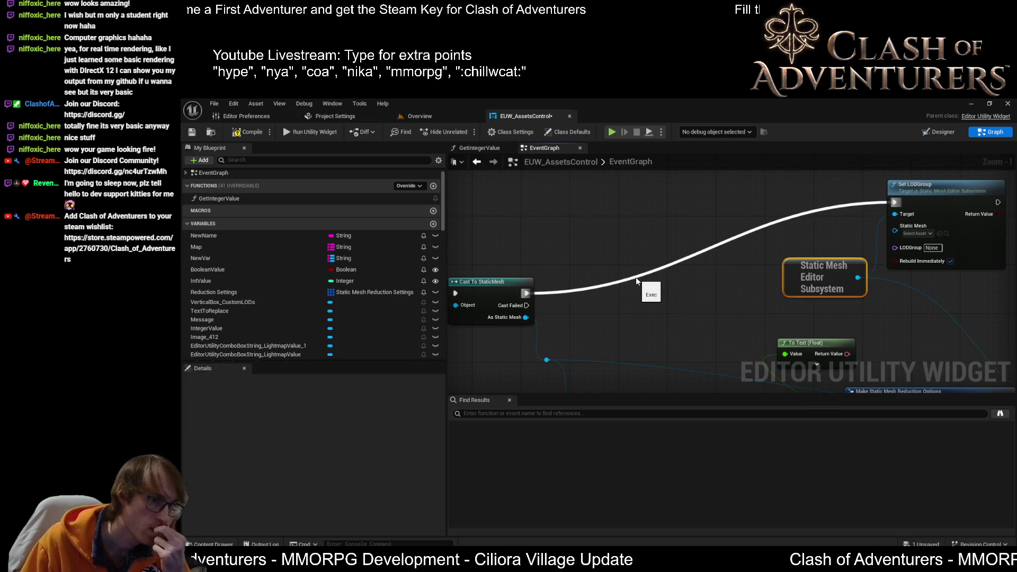
- Delete the To Text (Float) conversion node
mouse_move(636, 278)
left_mouse_down()
mouse_move(637, 290)
mouse_move(746, 266)
mouse_move(617, 304)
mouse_move(641, 255)
mouse_move(745, 141)
mouse_move(651, 286)
mouse_move(754, 199)
left_mouse_up()
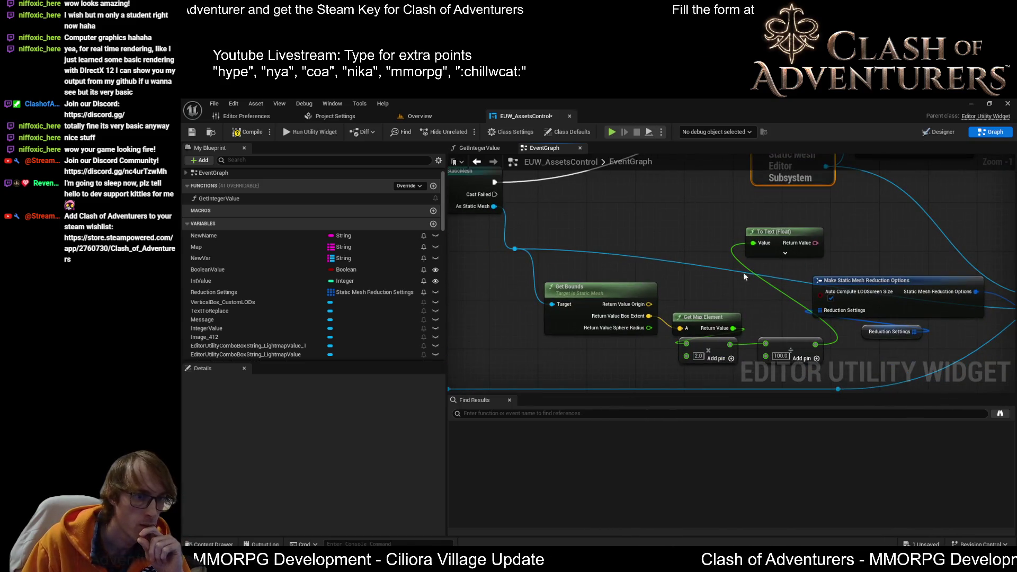
mouse_move(774, 261)
left_mouse_down()
mouse_move(563, 283)
mouse_move(668, 255)
mouse_move(709, 257)
left_mouse_up()
left_click(620, 236)
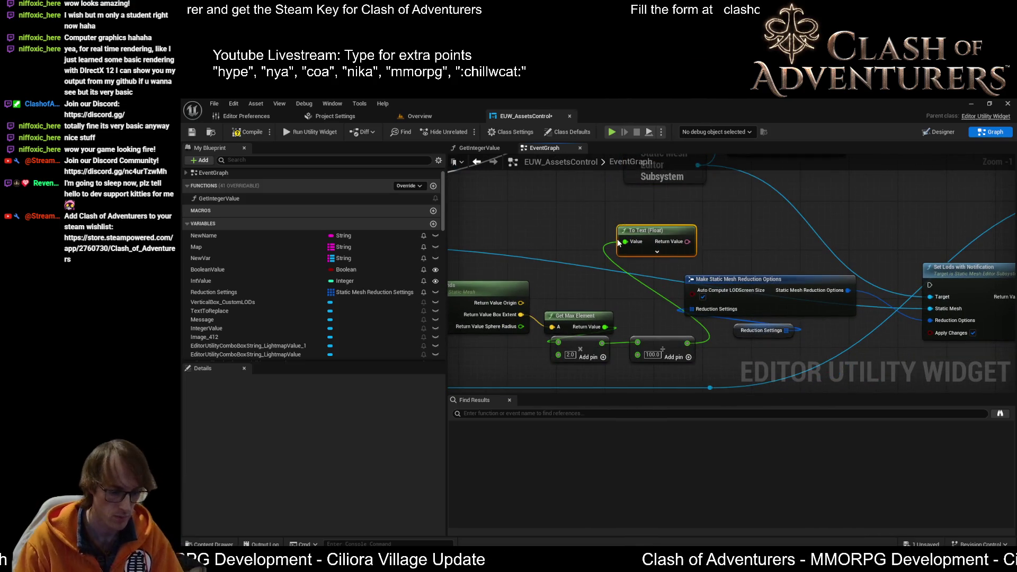
key("Delete")
- Save the EUW_AssetsControl widget blueprint
left_click_drag(600, 288, 749, 316)
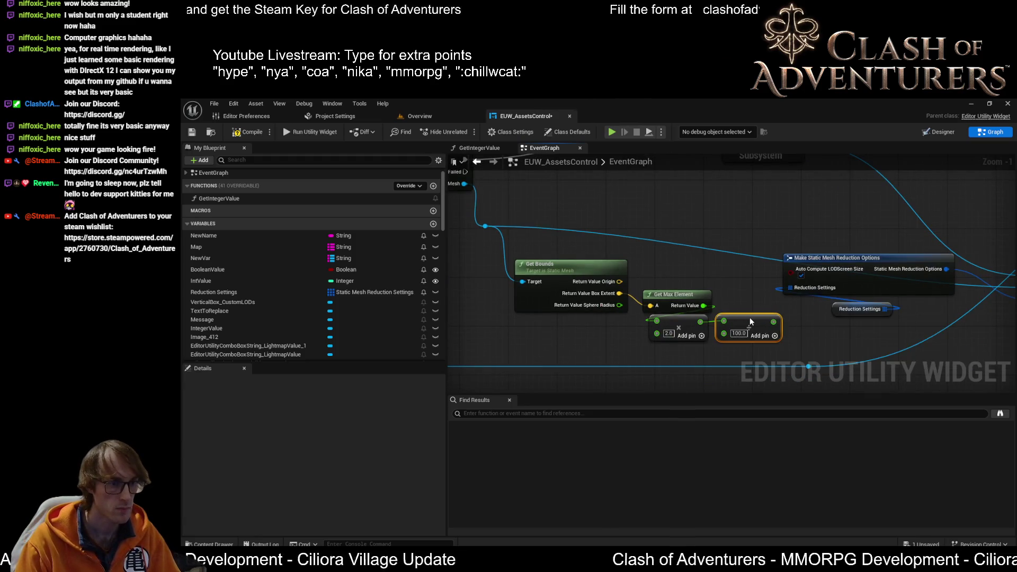
scroll(405, 253, "down", 15)
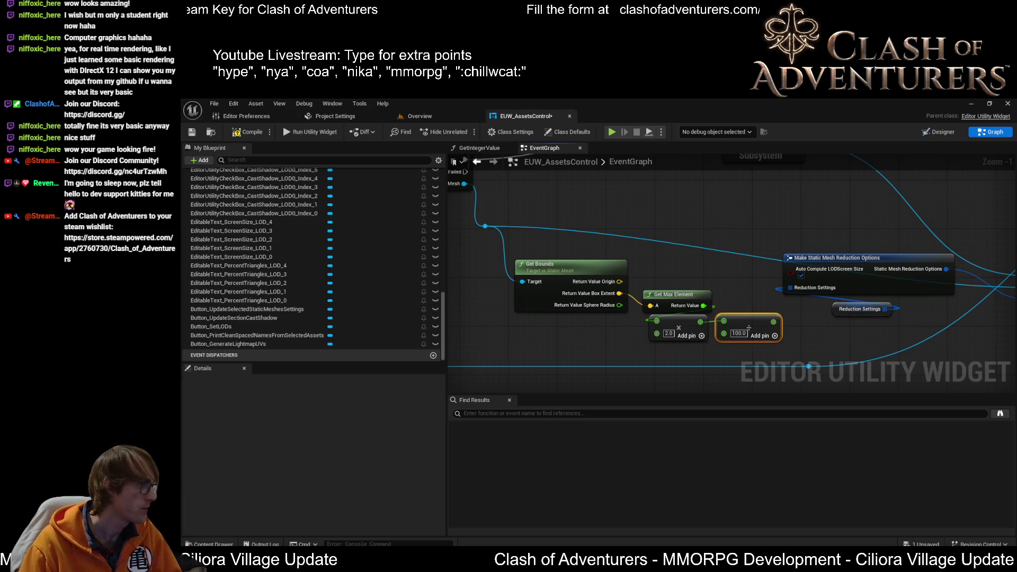
scroll(417, 285, "up", 3)
scroll(413, 288, "up", 4)
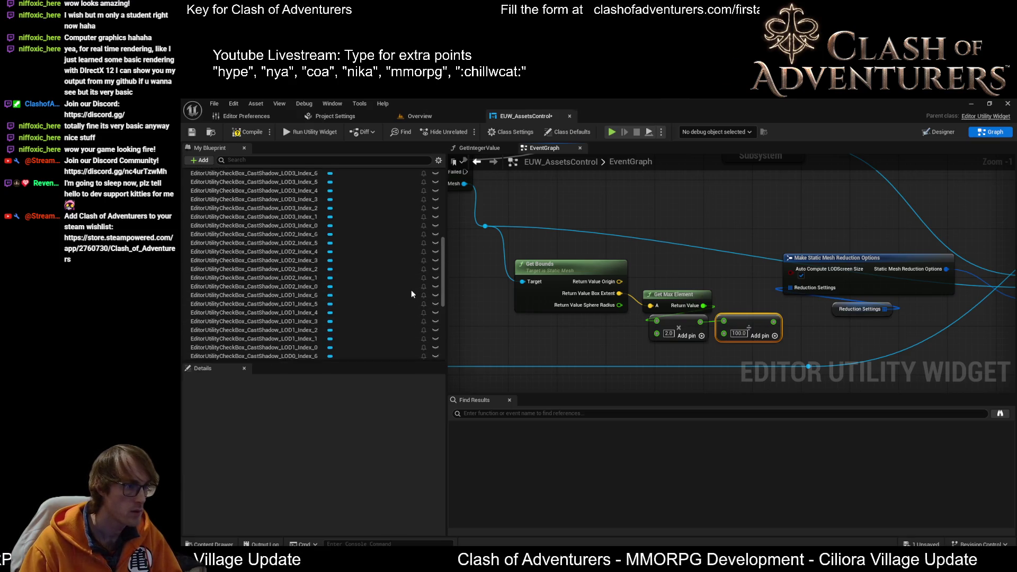
left_click(197, 137)
scroll(450, 277, "up", 1)
scroll(436, 278, "up", 5)
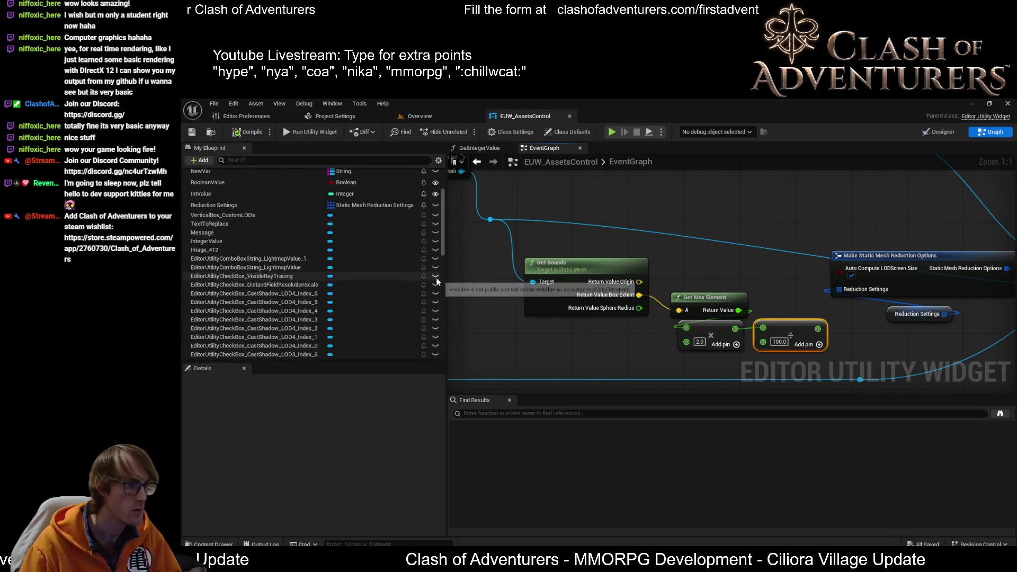
scroll(435, 280, "up", 1)
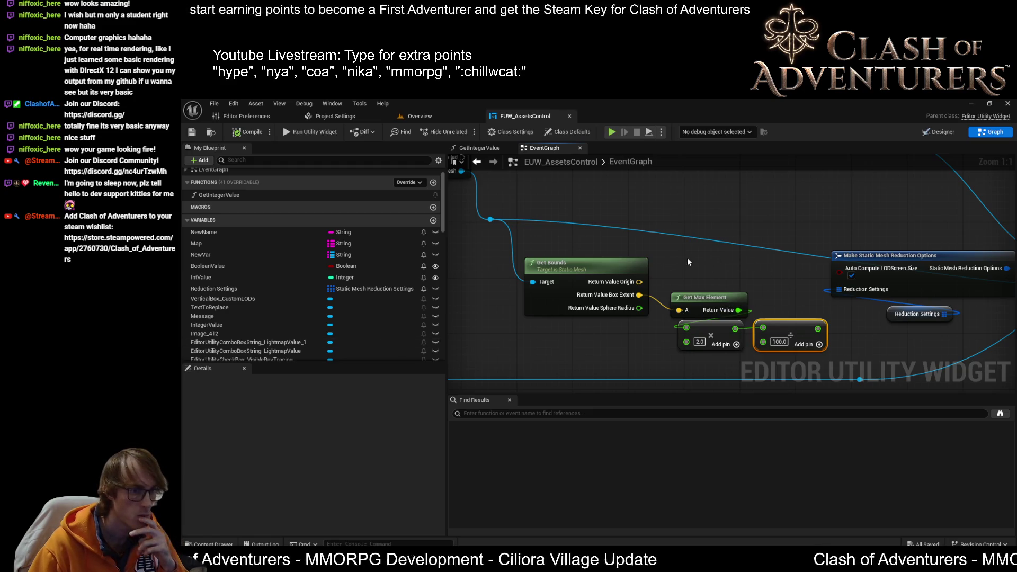
mouse_move(687, 258)
left_mouse_down()
mouse_move(605, 253)
mouse_move(678, 316)
left_mouse_up()
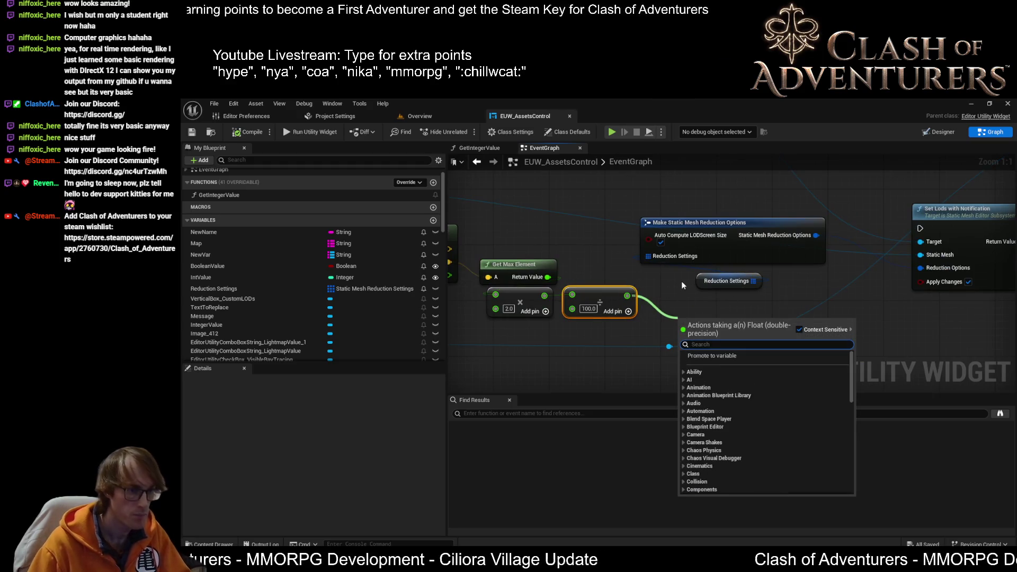
type("clamp")
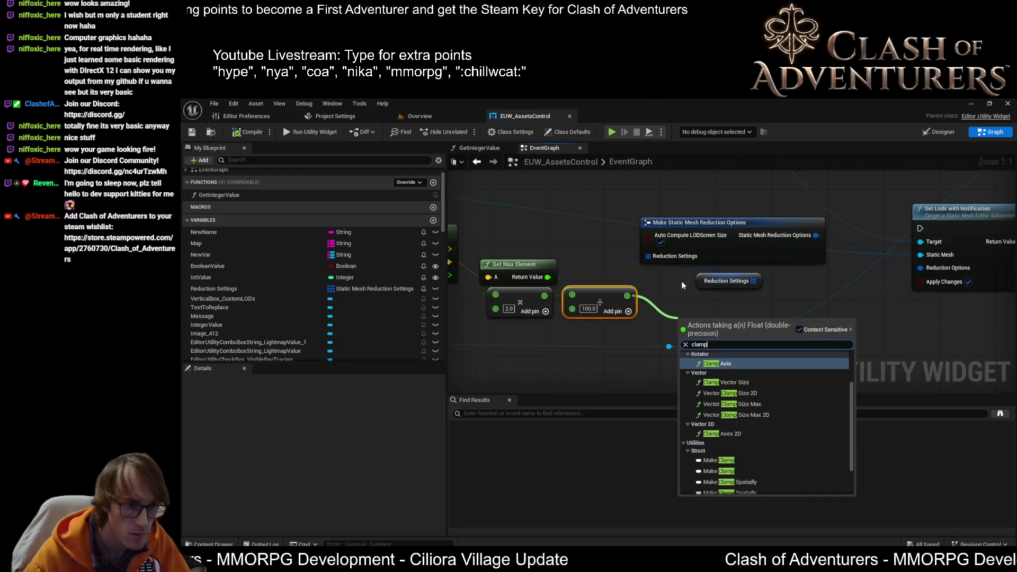
left_click(746, 434)
key("Delete")
left_click_drag(627, 295, 688, 314)
type("clamp")
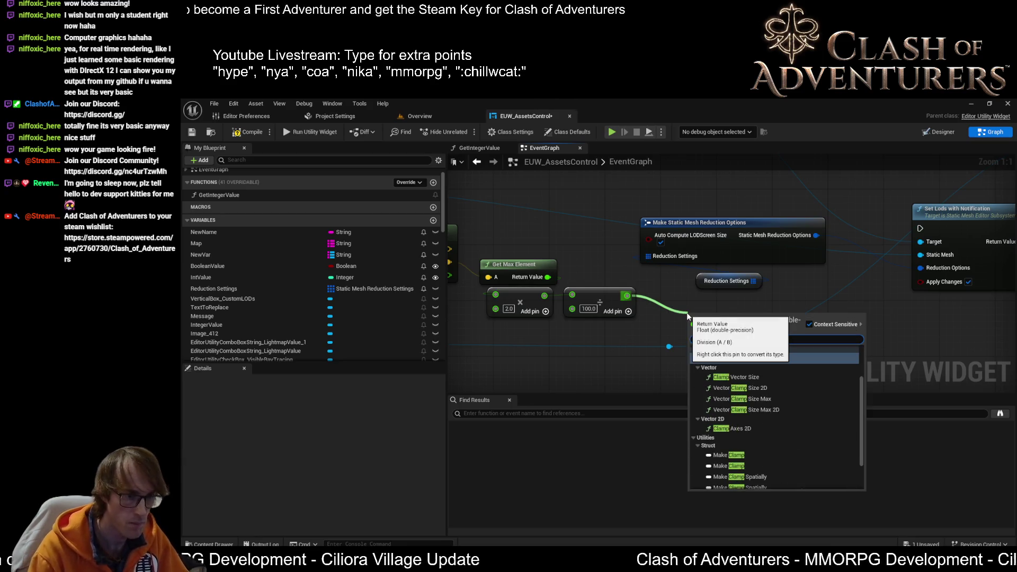
scroll(754, 386, "up", 3)
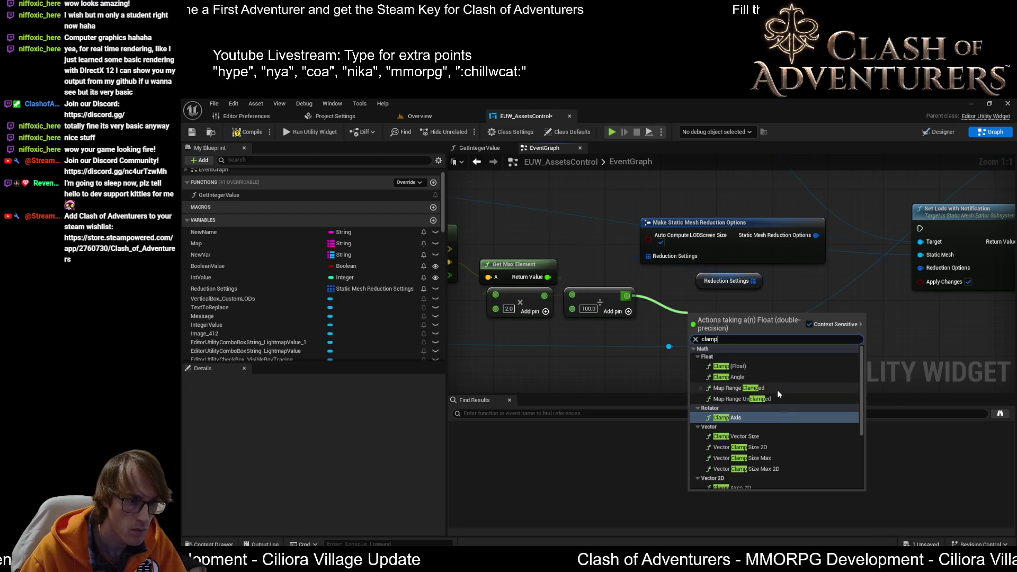
left_click(765, 388)
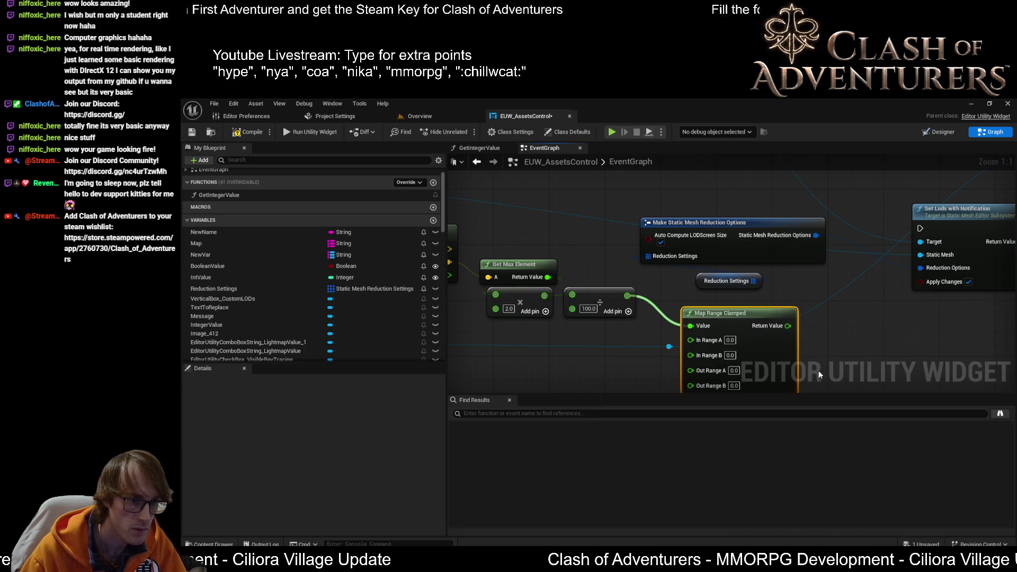
key("Delete")
left_click_drag(633, 241, 662, 260)
type("clam")
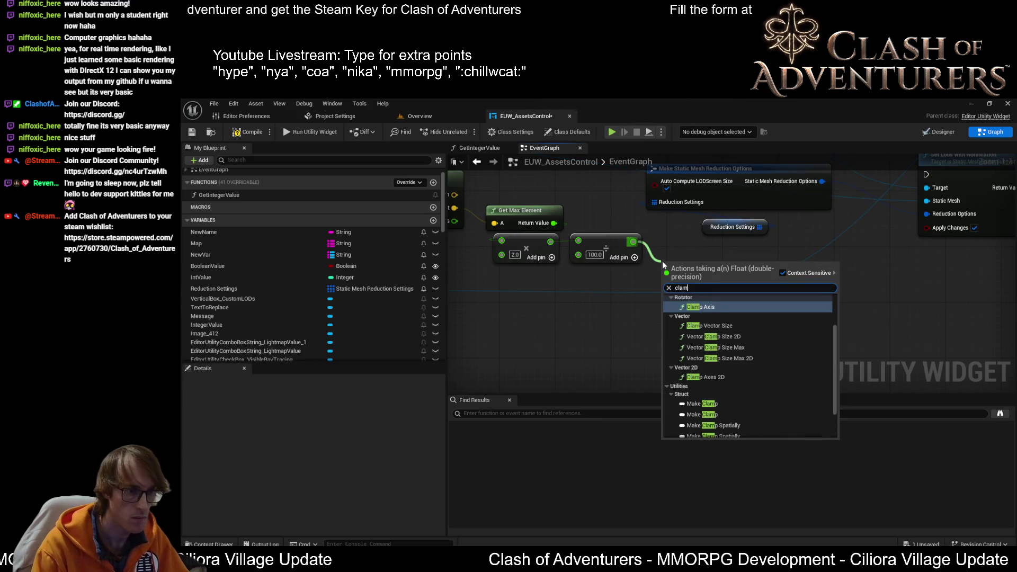
scroll(741, 345, "down", 2)
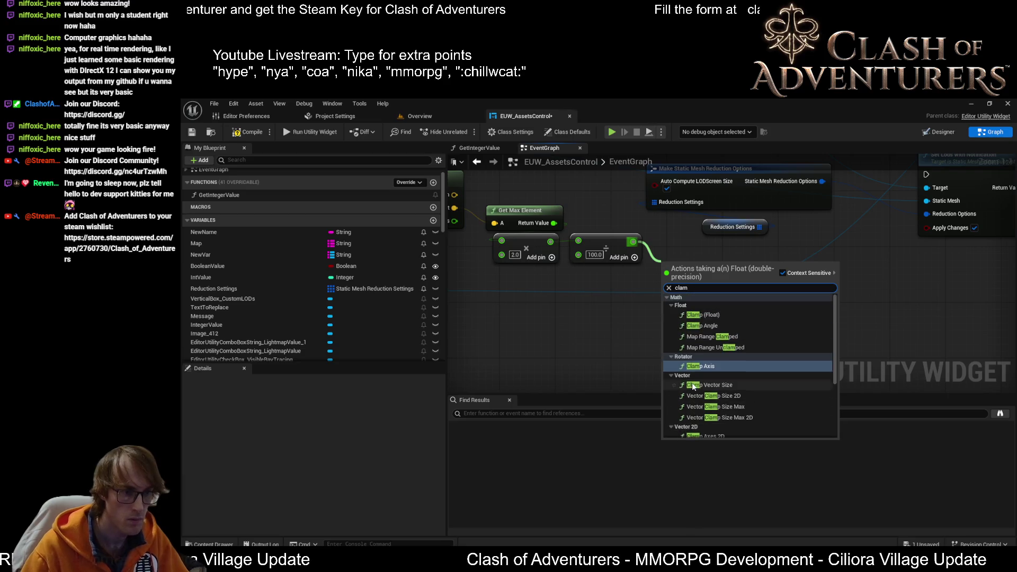
left_click(723, 315)
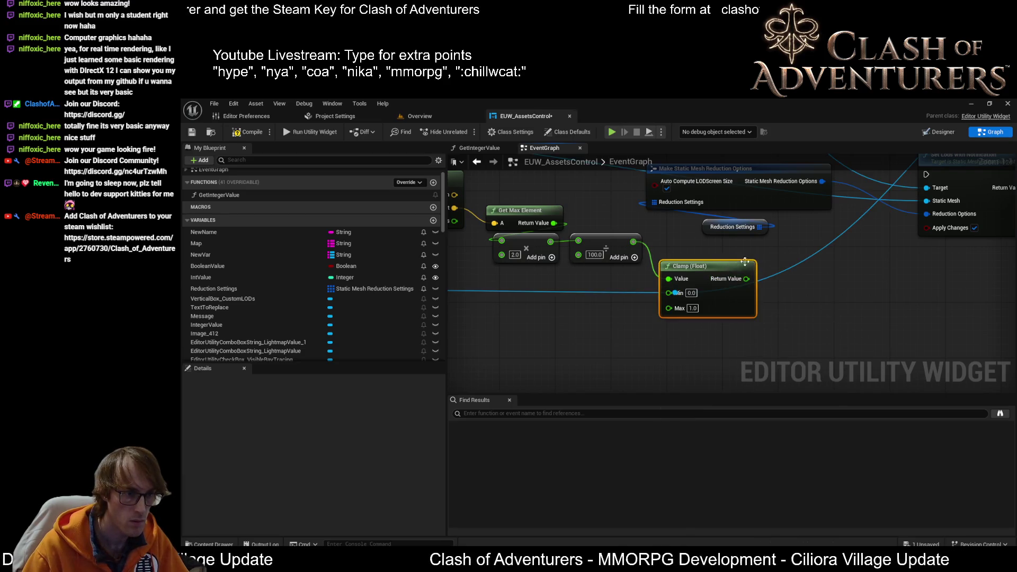
key("Delete")
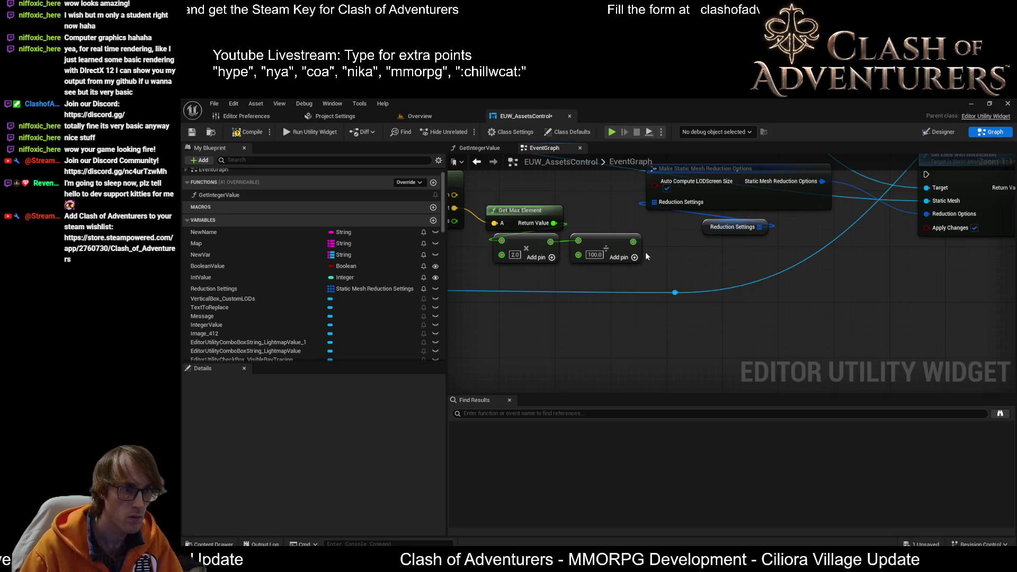
- Add a Clamp (Integer) node next to the ÷100.0 division output
left_click_drag(641, 243, 677, 258)
type("clmp")
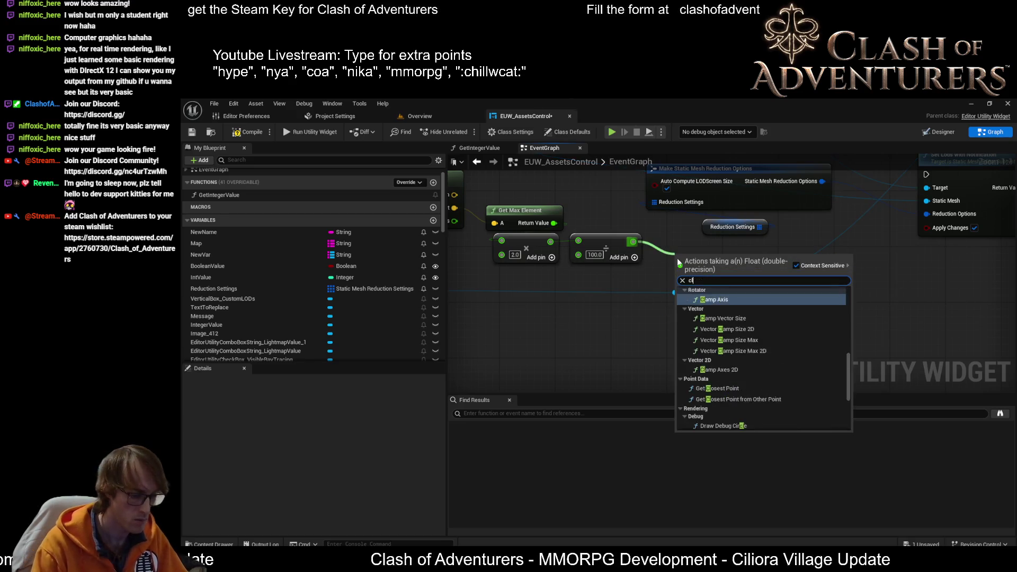
key("BackSpace")
key("BackSpace")
key("BackSpace")
type("amp int")
key("Escape")
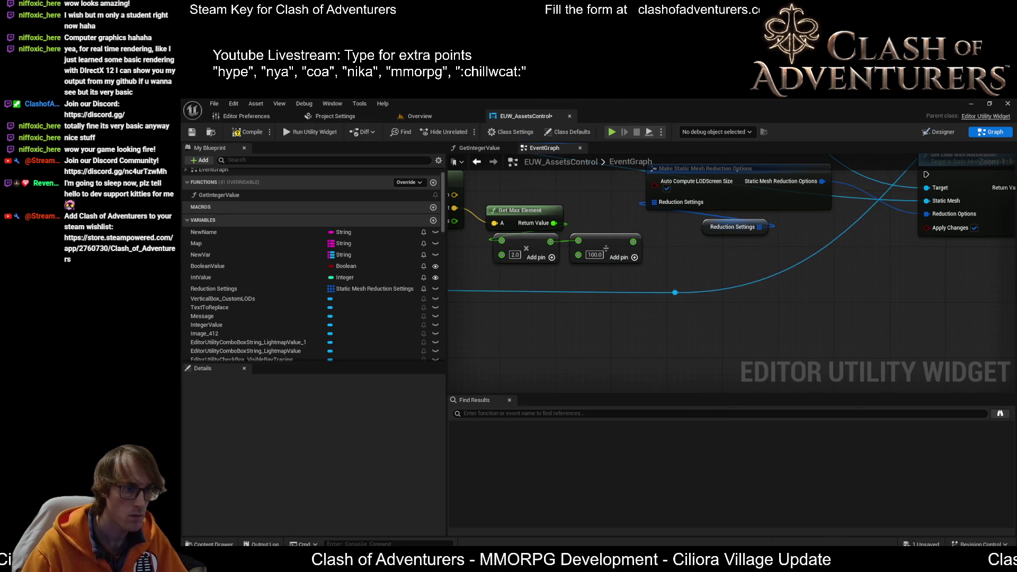
right_click(683, 274)
type("cla")
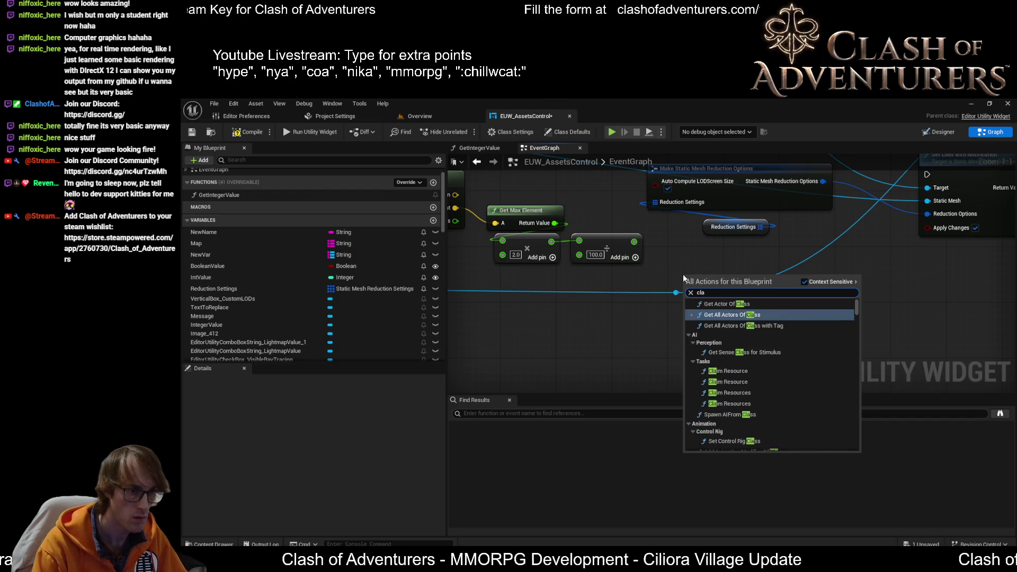
type("mp int")
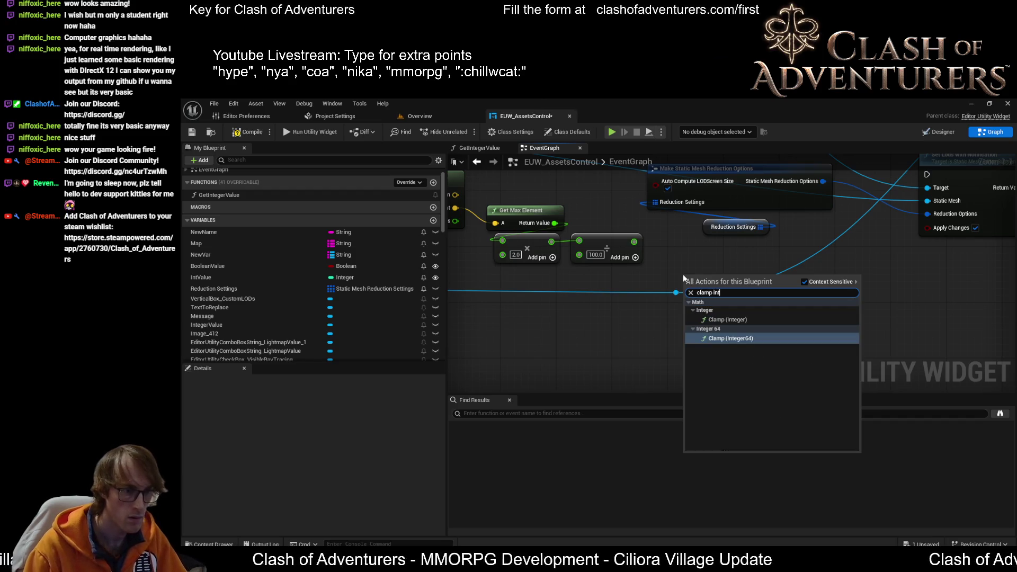
key("Up")
key("Return")
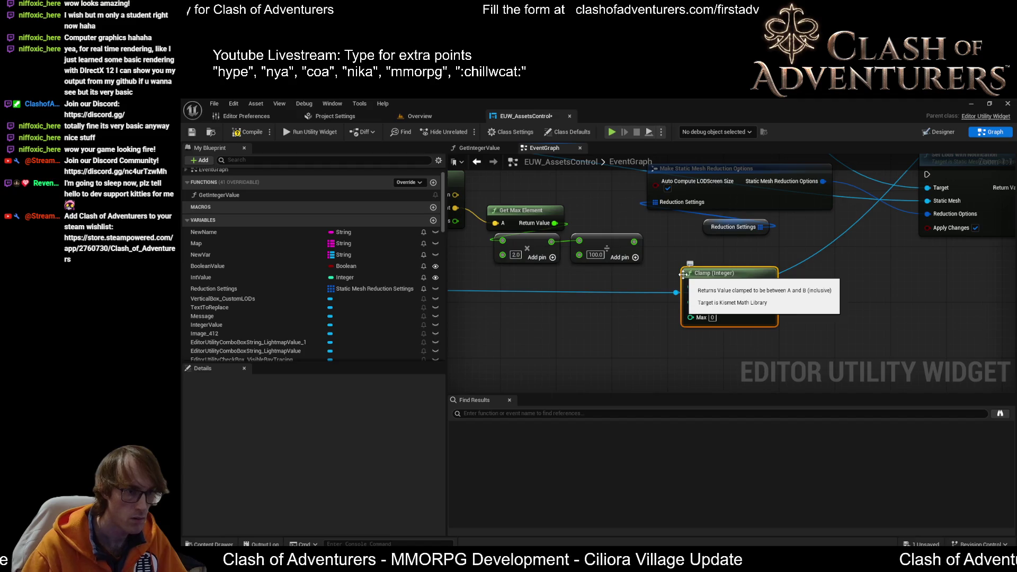
- Route the division result through a Truncate node into the clamp's Value and edit its Max
left_click_drag(747, 316, 783, 295)
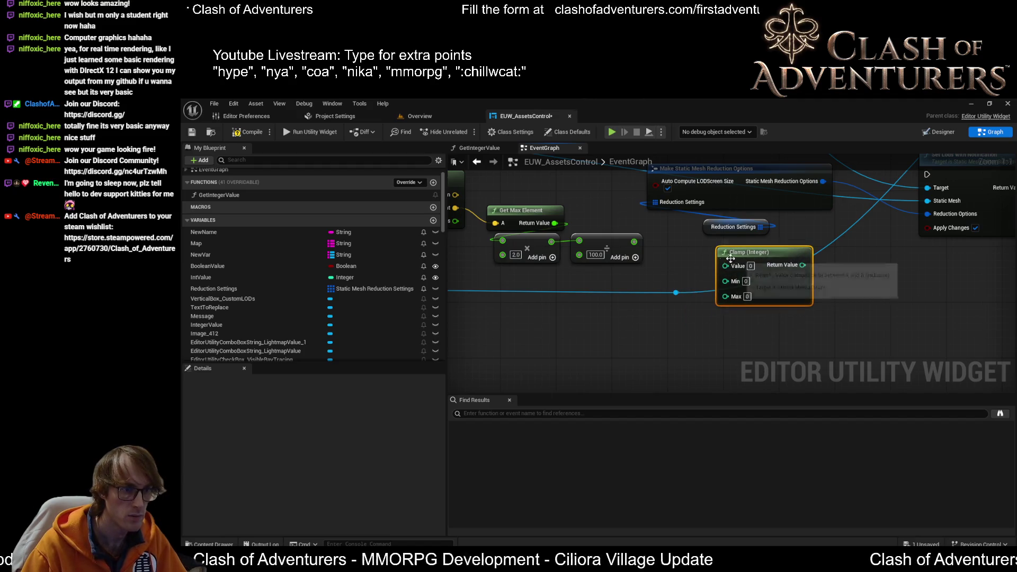
mouse_move(634, 242)
left_mouse_down()
mouse_move(726, 265)
mouse_move(649, 287)
mouse_move(618, 275)
left_mouse_up()
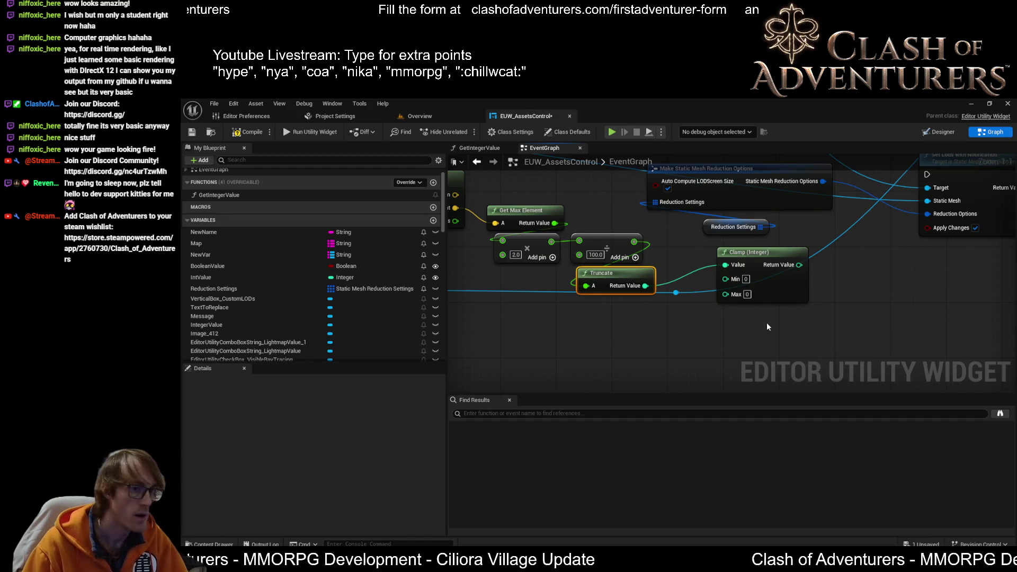
left_click(746, 294)
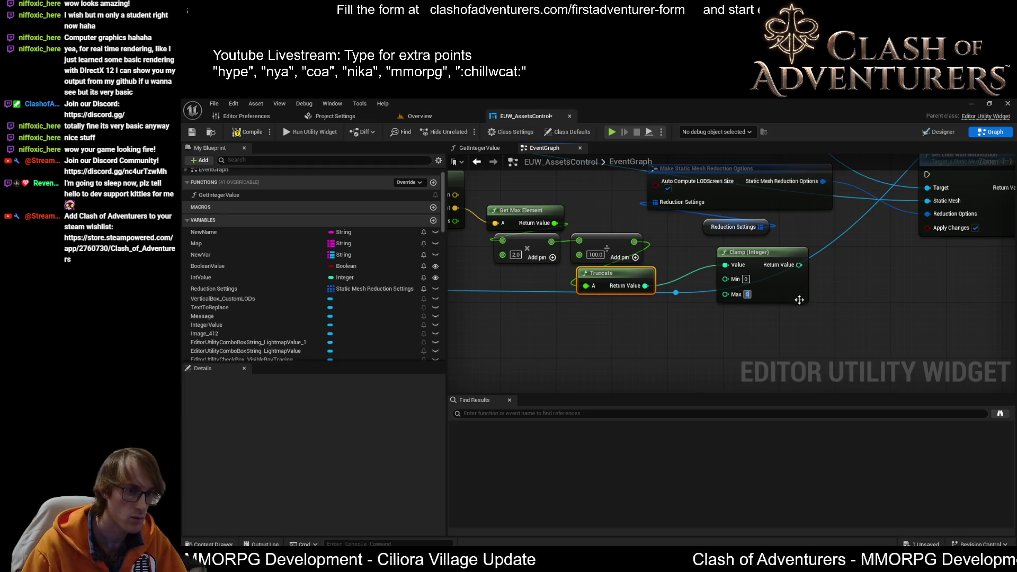
mouse_move(775, 264)
left_mouse_down()
mouse_move(762, 284)
mouse_move(753, 277)
left_mouse_up()
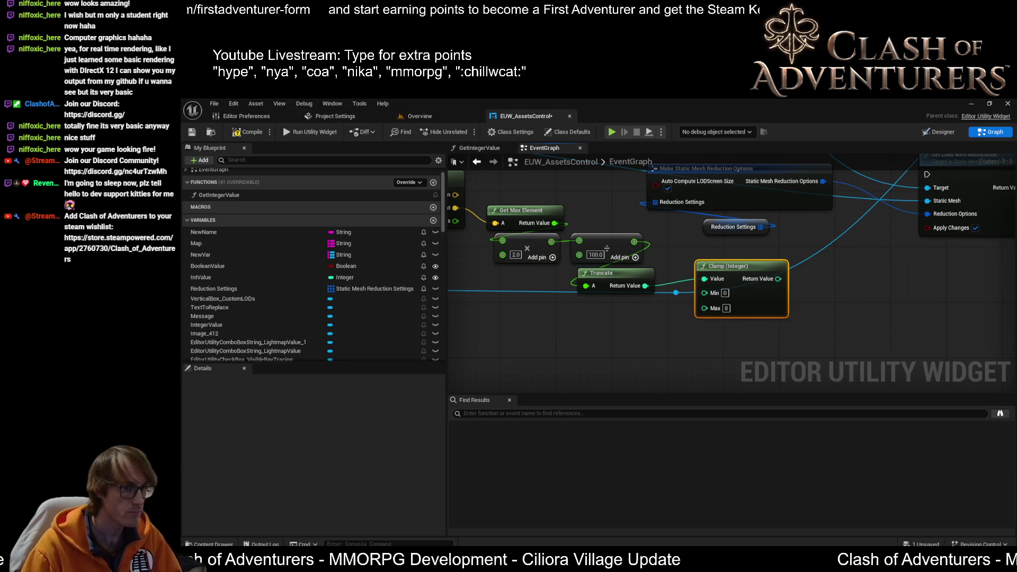
left_click_drag(757, 376, 692, 393)
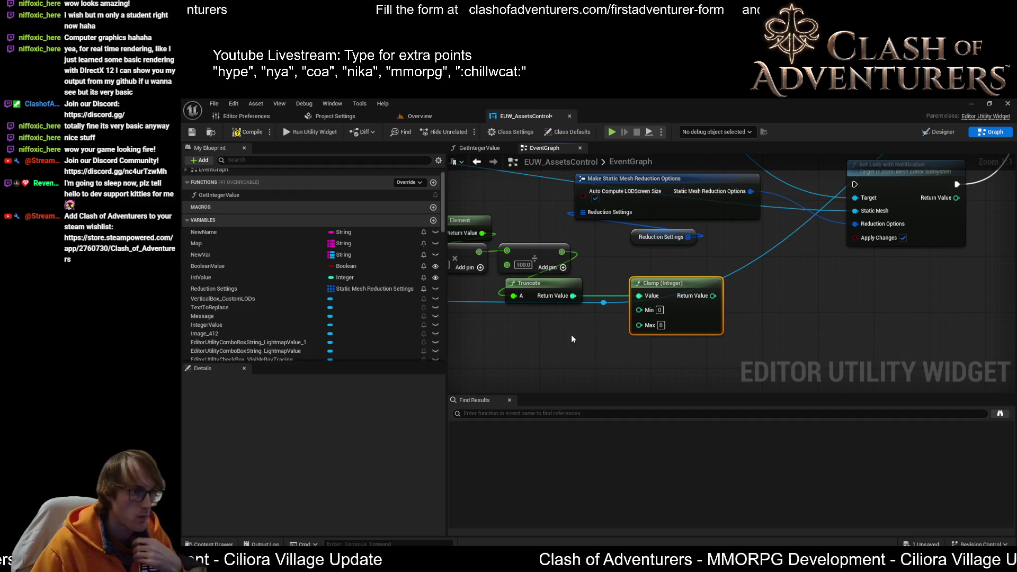
- Add a Log node with Base 2.0 on the ÷100.0 output and position it
left_click_drag(571, 335, 623, 334)
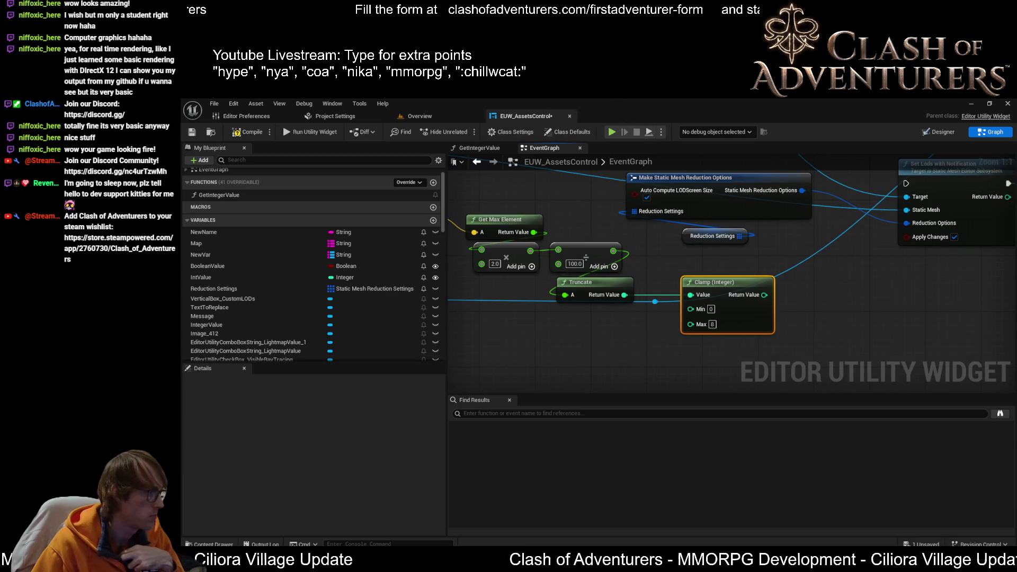
left_click_drag(613, 250, 645, 271)
key("Escape")
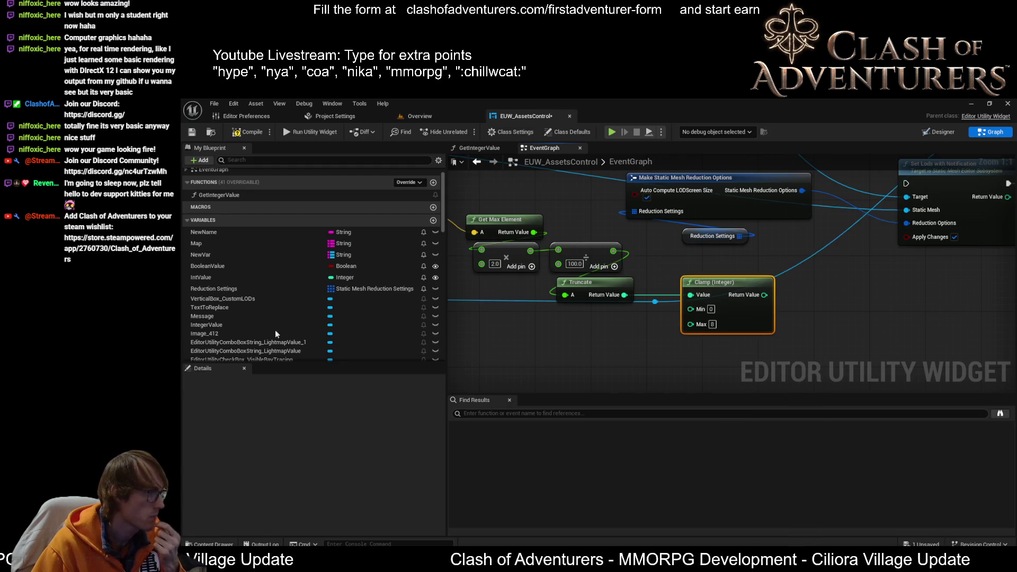
left_click_drag(613, 257, 643, 265)
type("log")
key("Return")
left_click(761, 365)
left_click_drag(762, 366, 761, 387)
left_click(674, 288)
type("2")
key("Return")
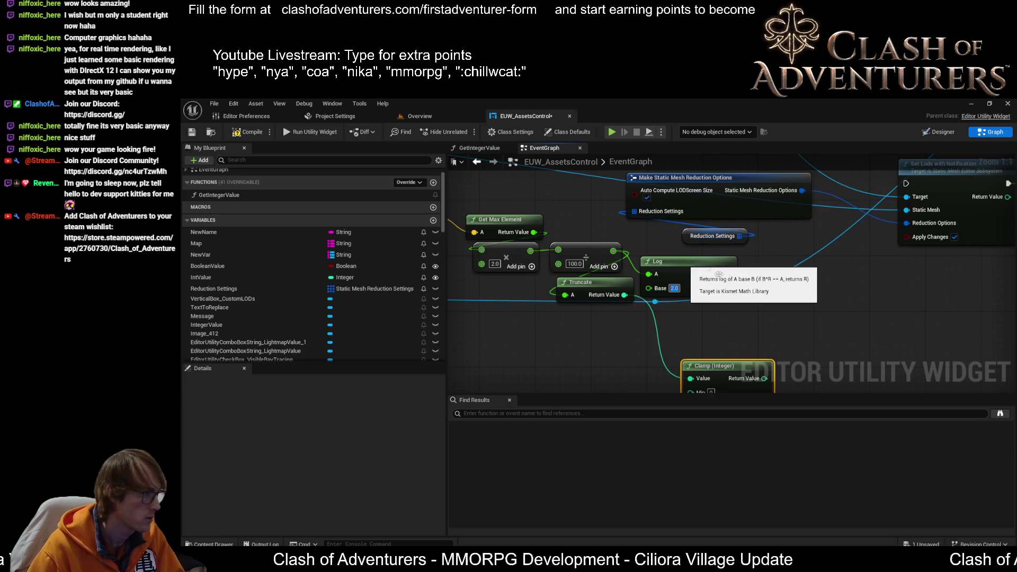
left_click_drag(681, 263, 743, 278)
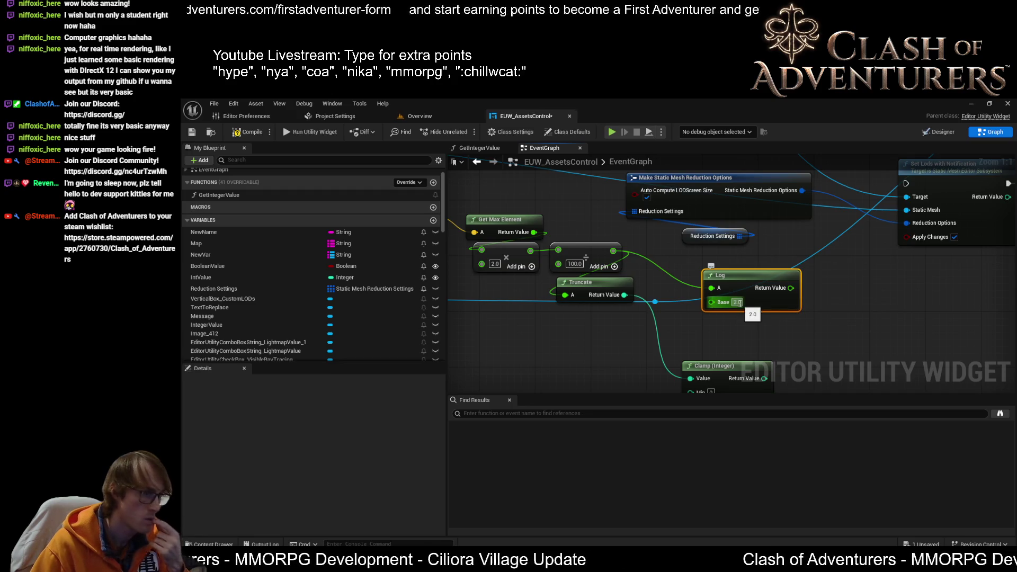
- Add a Loge node on the ÷100.0 output as well
left_click(761, 329)
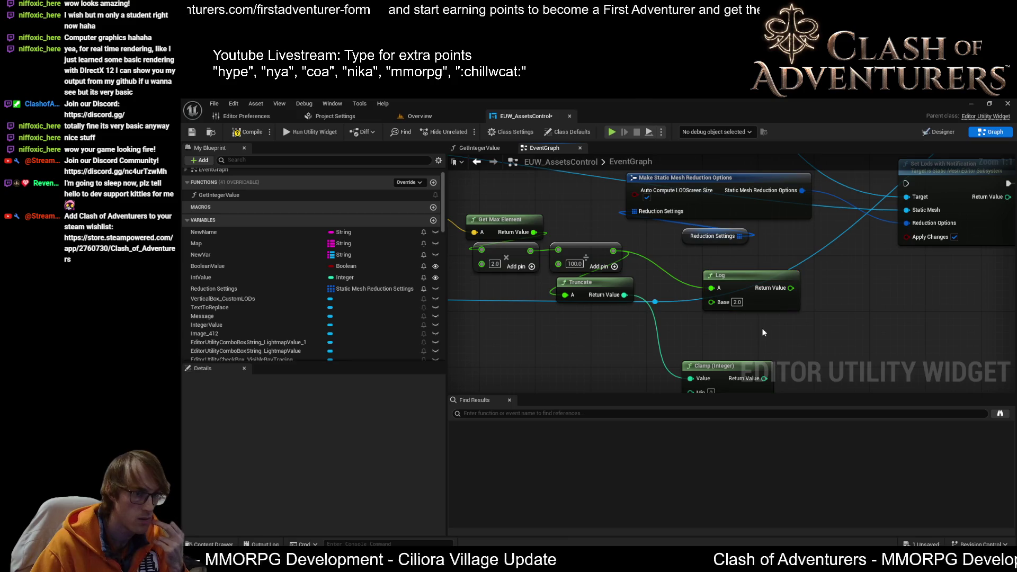
left_click_drag(620, 248, 699, 322)
type("log")
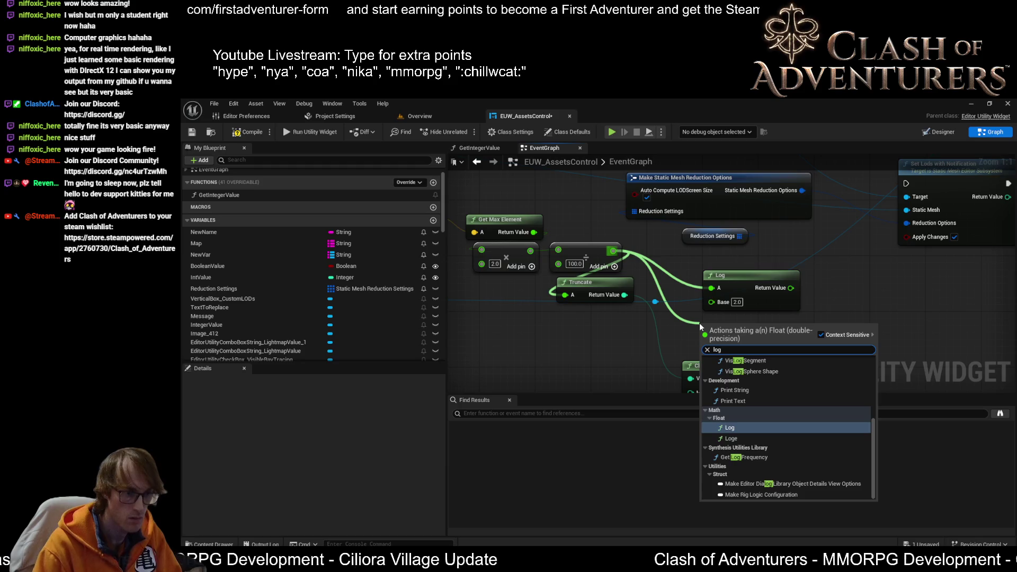
key("Down")
key("Return")
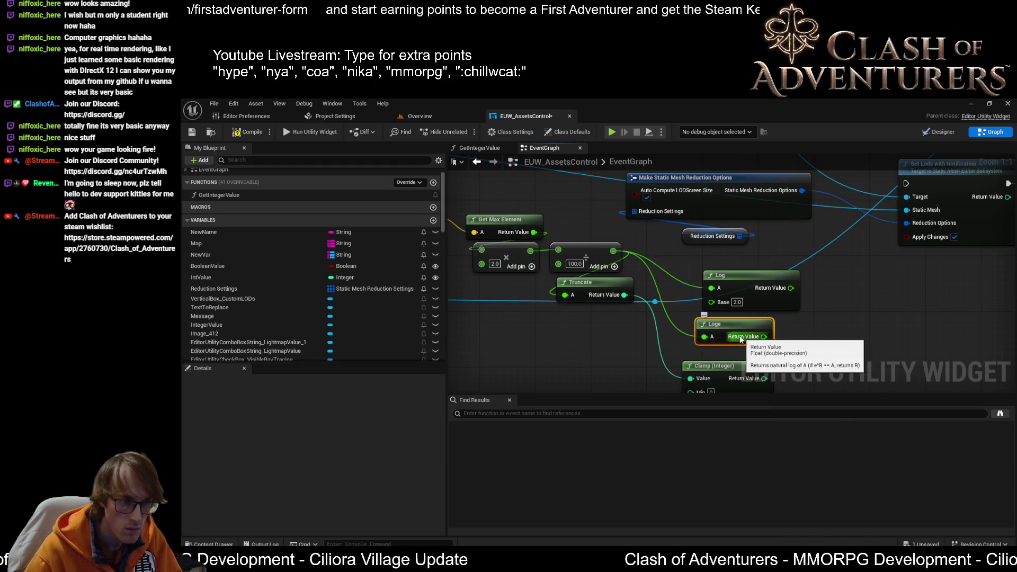
- Delete the Loge and Truncate nodes
key("Delete")
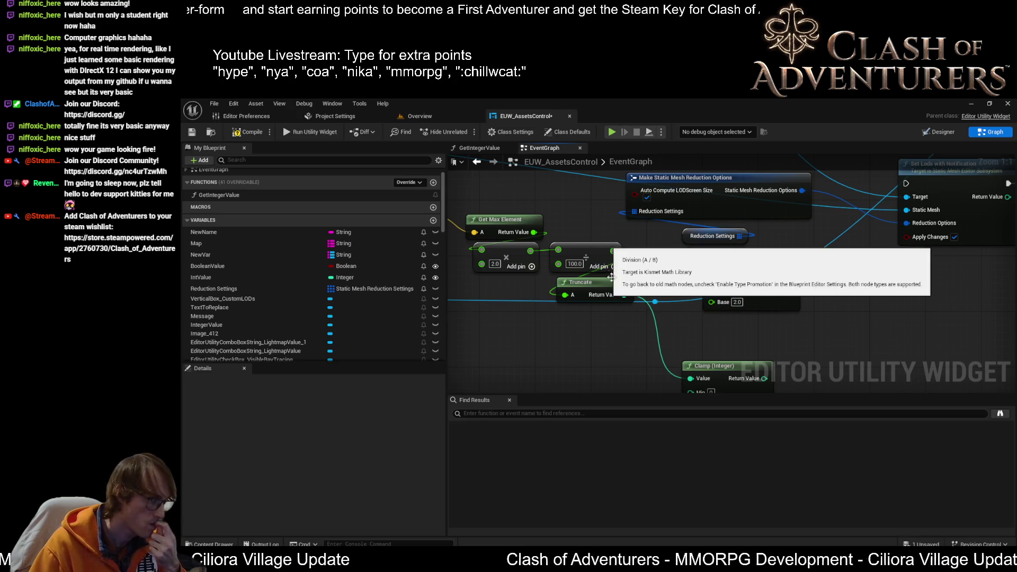
left_click(583, 286)
key("Delete")
- Multiply the ÷100.0 result by 0.5 and feed the product into Log's A input
left_click_drag(612, 251, 653, 266)
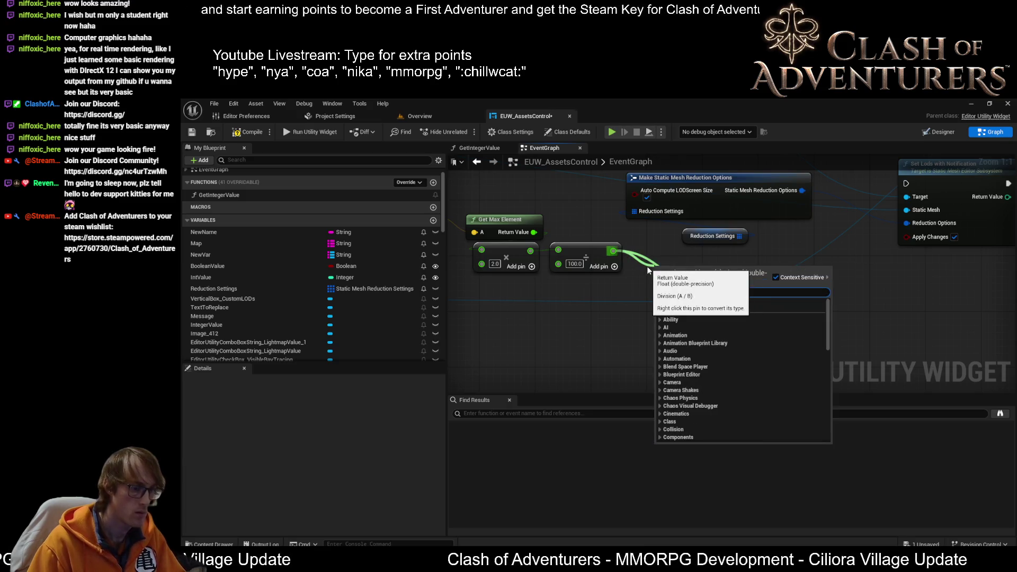
type("mult")
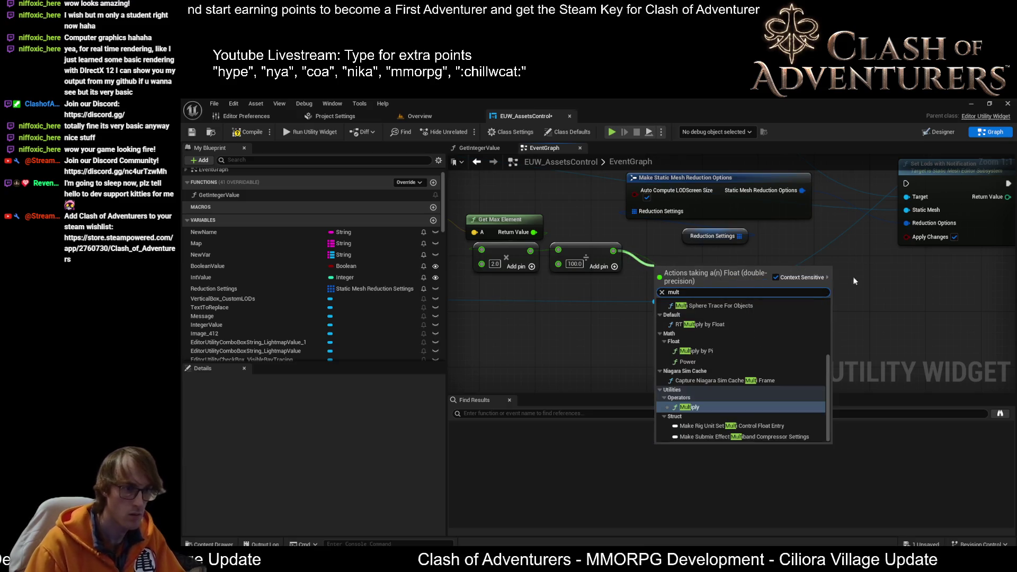
left_click(699, 406)
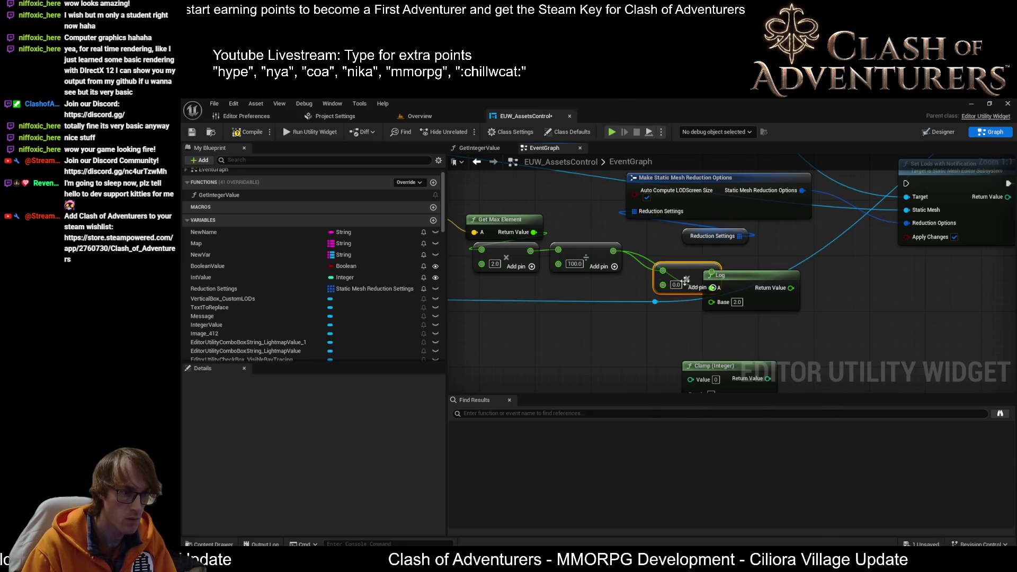
left_click(675, 285)
type("0.5")
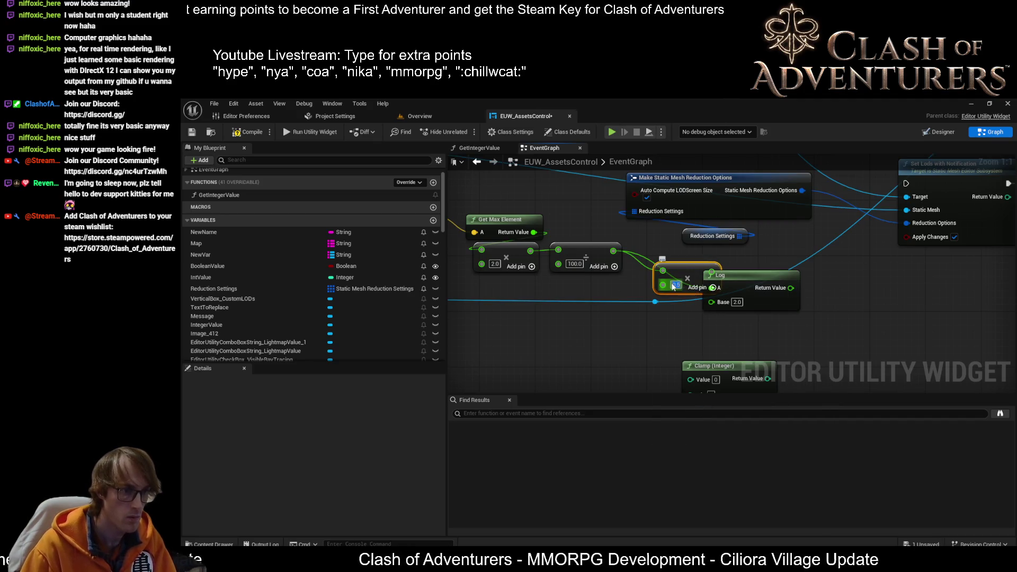
mouse_move(700, 278)
left_mouse_down()
mouse_move(567, 293)
mouse_move(592, 288)
mouse_move(713, 314)
mouse_move(712, 287)
left_mouse_up()
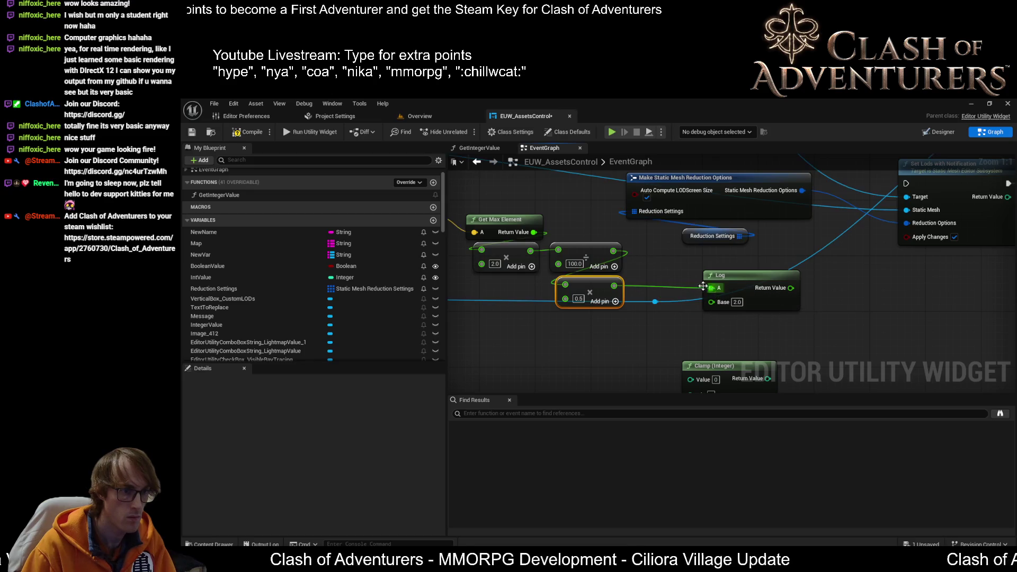
mouse_move(643, 269)
left_mouse_down()
mouse_move(746, 290)
mouse_move(677, 281)
left_mouse_up()
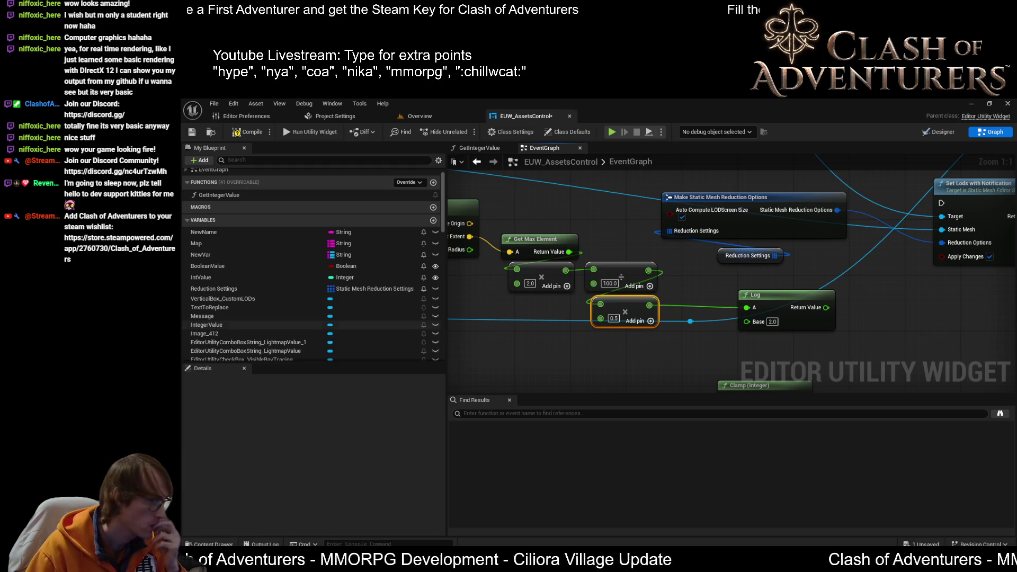
left_click(824, 304)
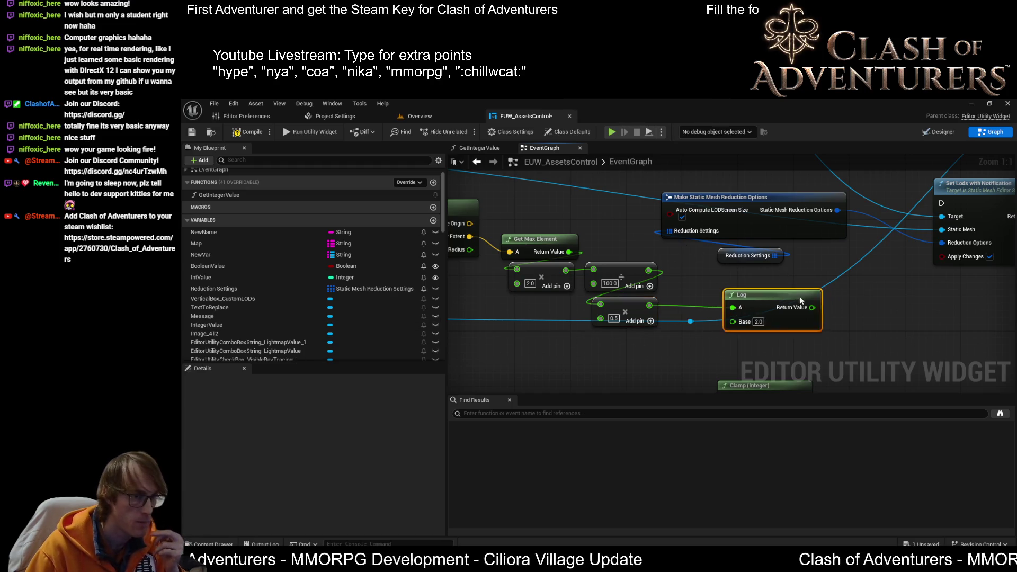
- Duplicate the SET and Message nodes, run them after the cast, and show the Log result as text
scroll(889, 375, "down", 3)
left_click_drag(686, 301, 516, 246)
key("ctrl+c")
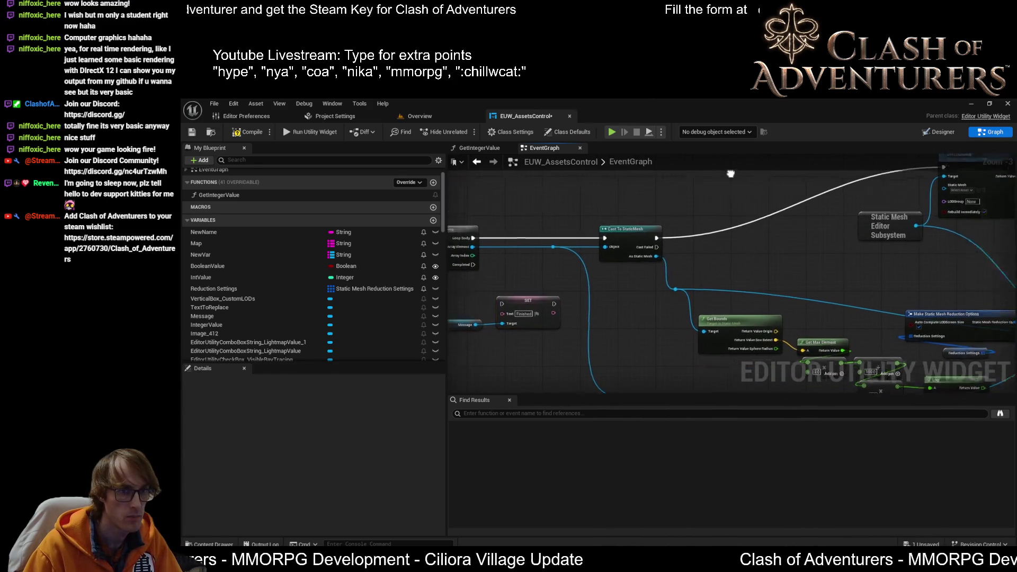
key("ctrl+v")
left_click_drag(569, 247, 702, 177)
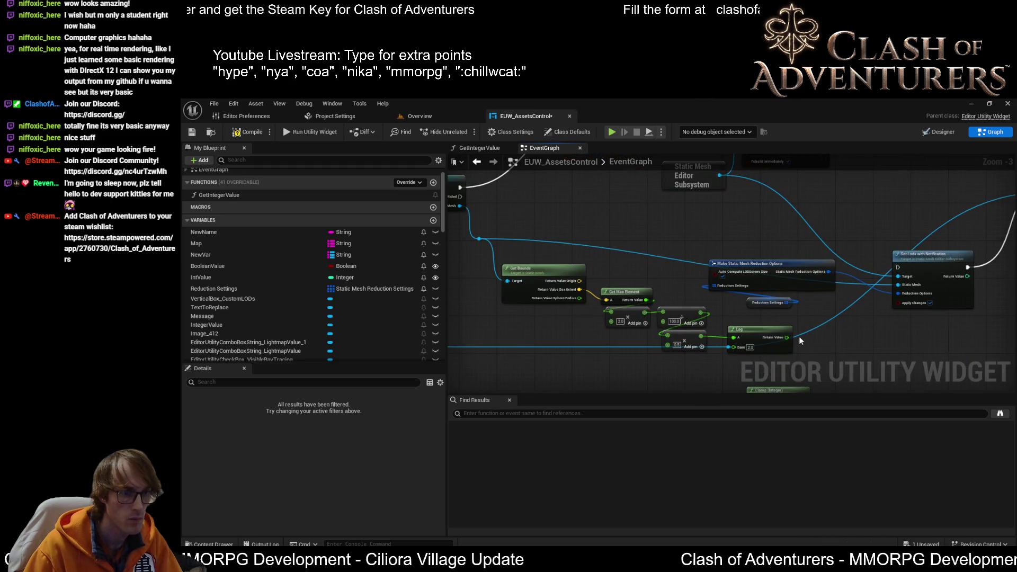
mouse_move(788, 336)
left_mouse_down()
mouse_move(657, 309)
mouse_move(575, 246)
mouse_move(556, 356)
mouse_move(597, 355)
left_mouse_up()
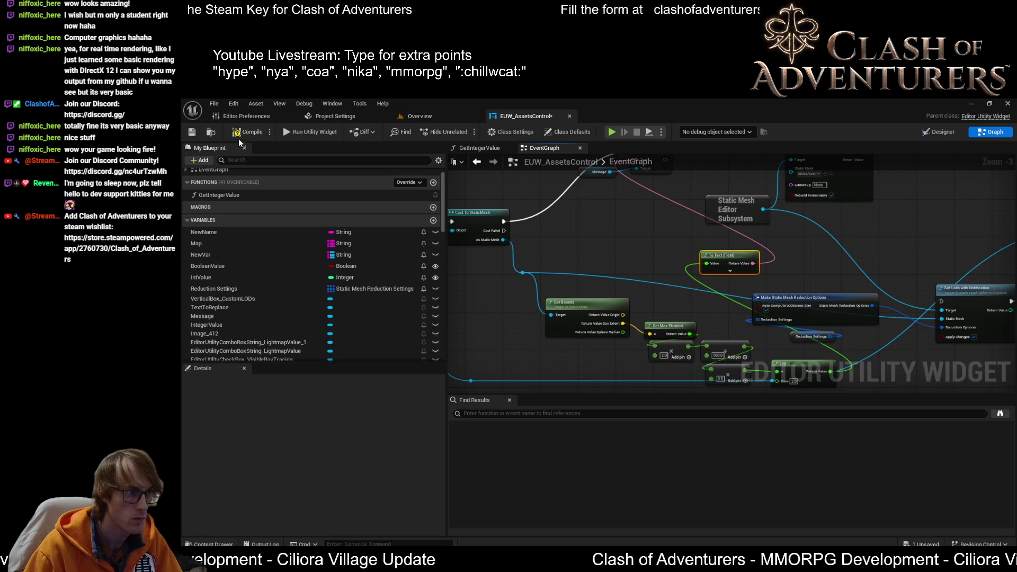
- Compile and save the widget, then run Set LODs, which shows 5.338
left_click(247, 132)
left_click(192, 132)
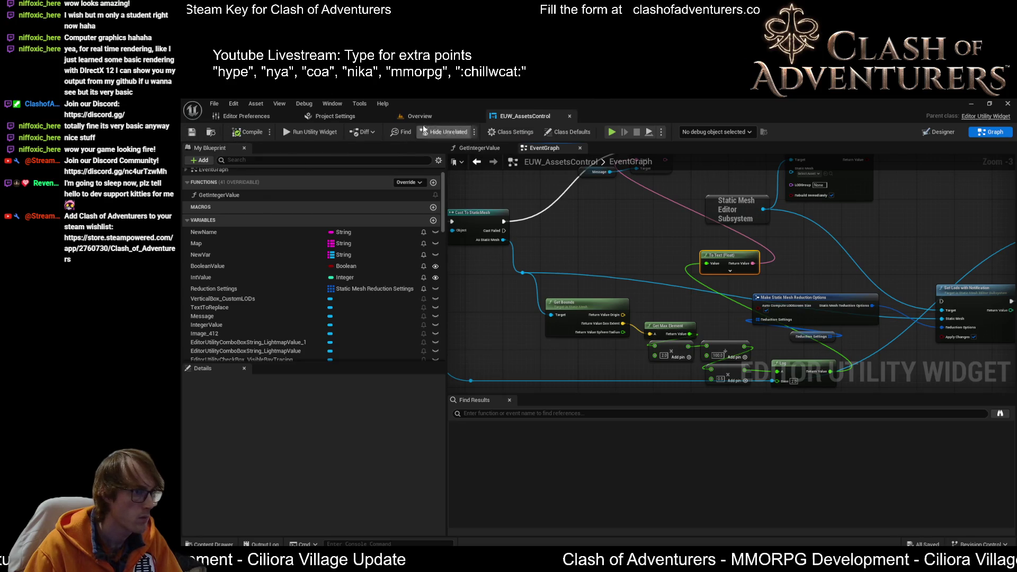
left_click(418, 116)
left_click(509, 337)
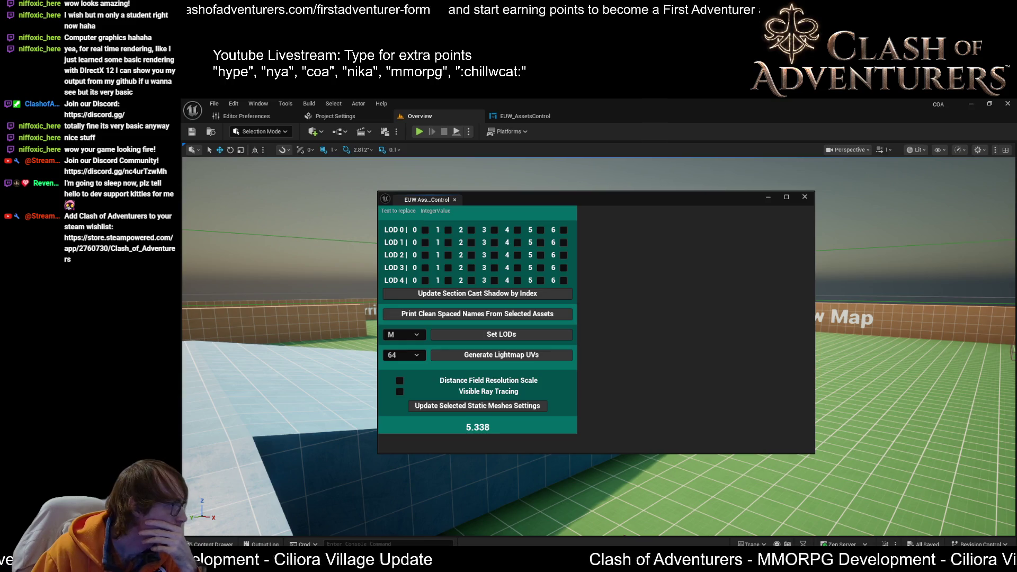
- Leave the widget showing 5.338 and return to the EUW_AssetsControl Event Graph
left_click(533, 120)
scroll(679, 269, "up", 3)
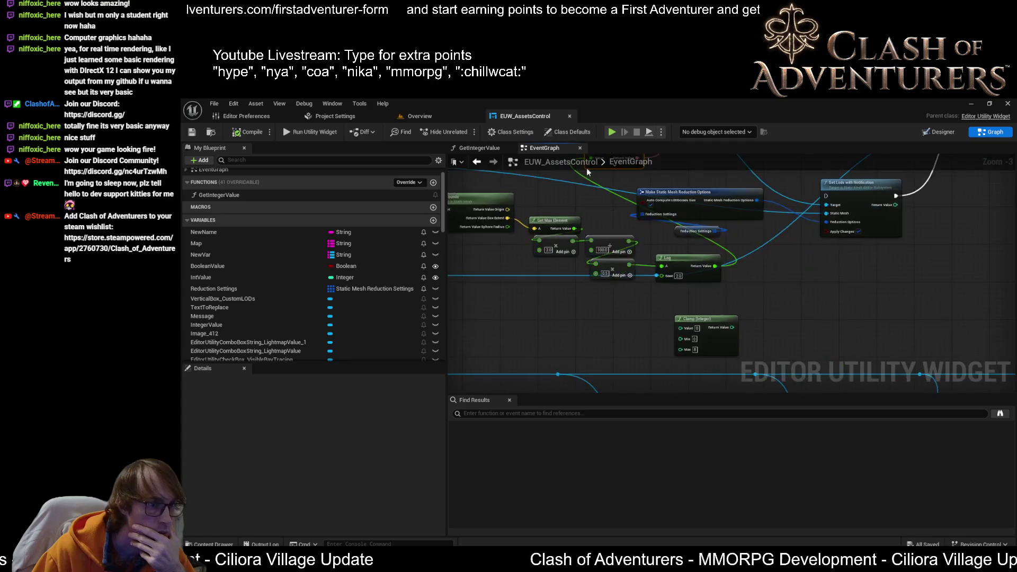
- Line up Get Bounds, Get Max Element and the ×2.0 multiply node in one row
scroll(679, 269, "down", 2)
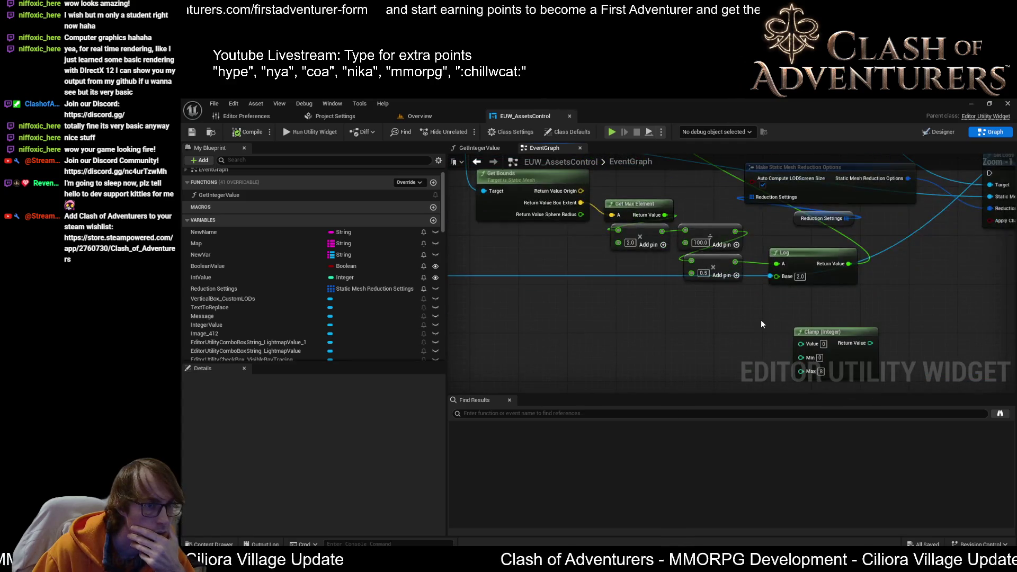
left_click_drag(767, 277, 801, 343)
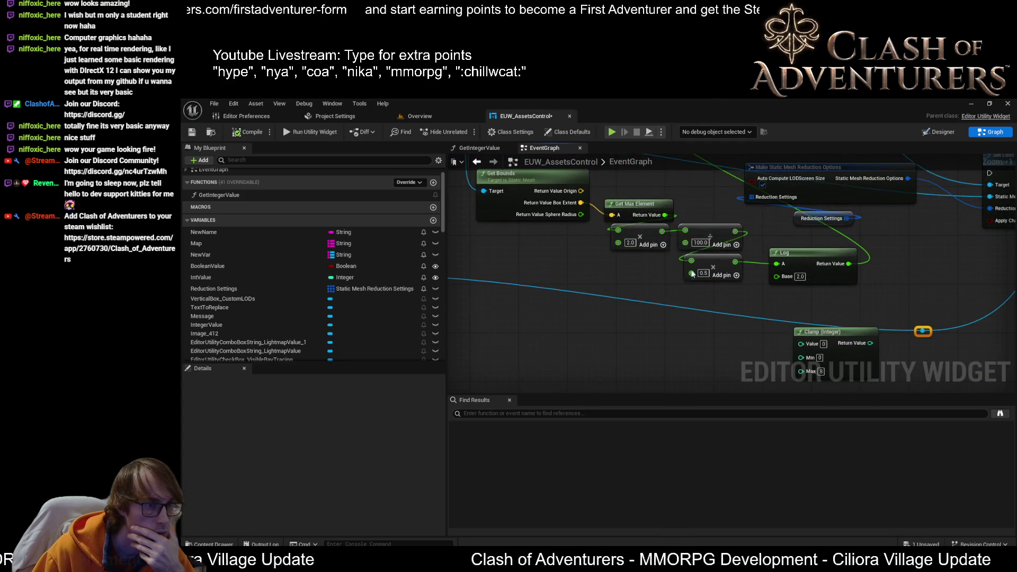
mouse_move(662, 220)
left_mouse_down()
mouse_move(631, 244)
mouse_move(619, 233)
left_mouse_up()
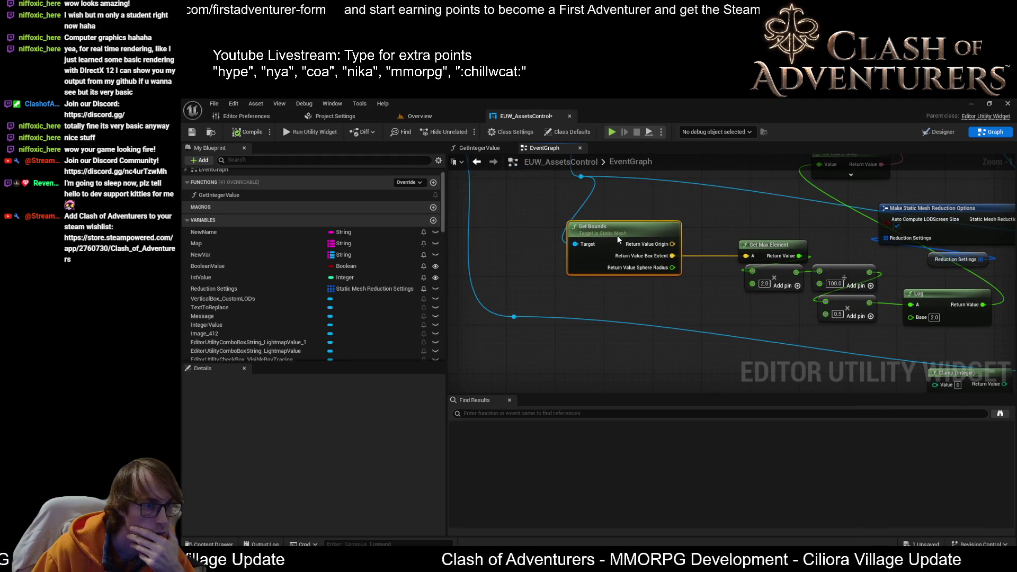
left_click_drag(777, 249, 733, 254)
left_click(588, 260)
left_click_drag(620, 256, 635, 254)
- Extend the row with the ÷100.0 divide, ×0.5 multiply and Log nodes, then deselect
left_click_drag(733, 284, 837, 284)
mouse_move(648, 260)
left_mouse_down()
mouse_move(697, 259)
mouse_move(683, 259)
left_mouse_up()
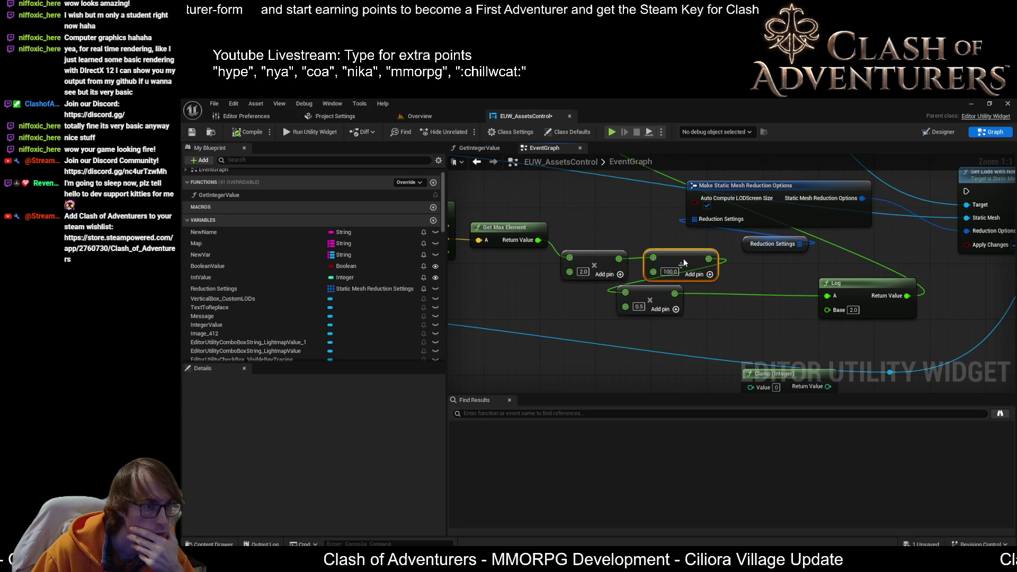
left_click_drag(643, 304, 762, 295)
left_click(850, 286)
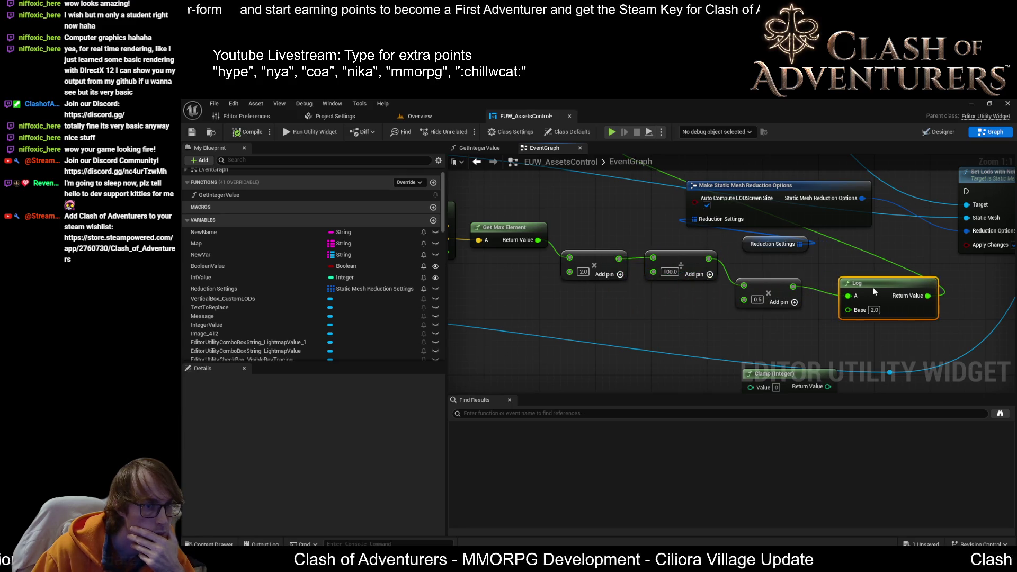
scroll(874, 284, "down", 1)
scroll(903, 283, "down", 1)
mouse_move(901, 330)
left_mouse_down()
mouse_move(890, 312)
mouse_move(752, 270)
mouse_move(683, 269)
mouse_move(582, 238)
mouse_move(592, 263)
left_mouse_up()
scroll(832, 257, "up", 2)
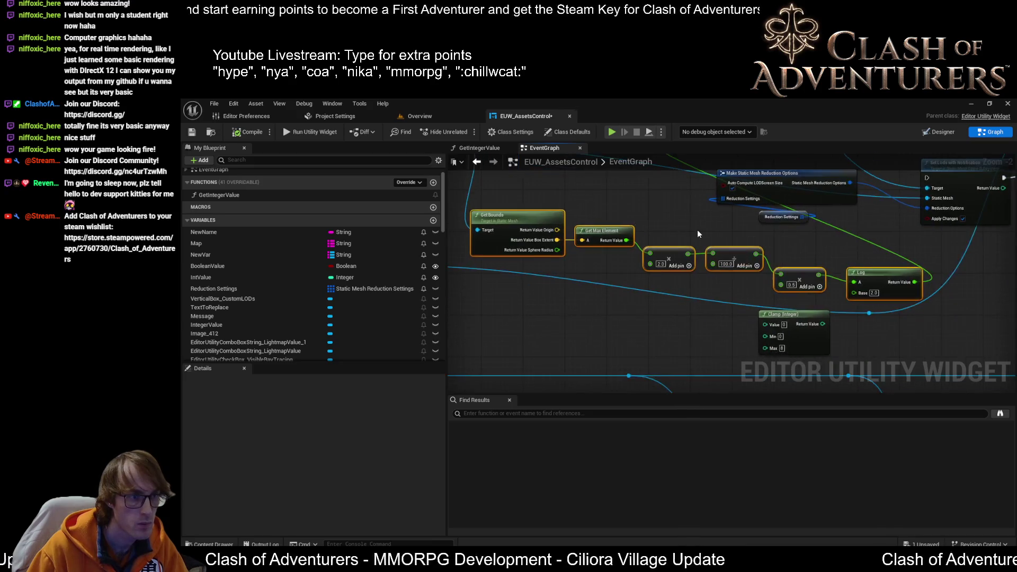
left_click(831, 257)
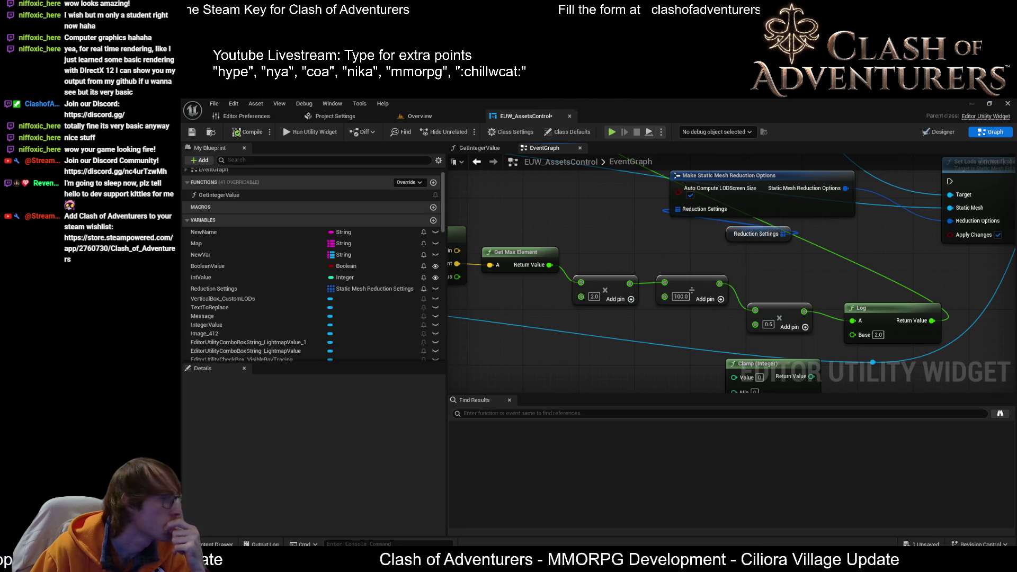
- Move Clamp (Integer) lower and the Reduction Settings getter up-left
scroll(674, 329, "down", 1)
mouse_move(724, 271)
left_mouse_down()
mouse_move(820, 253)
mouse_move(762, 188)
left_mouse_up()
mouse_move(789, 286)
left_mouse_down()
mouse_move(794, 334)
mouse_move(832, 380)
left_mouse_up()
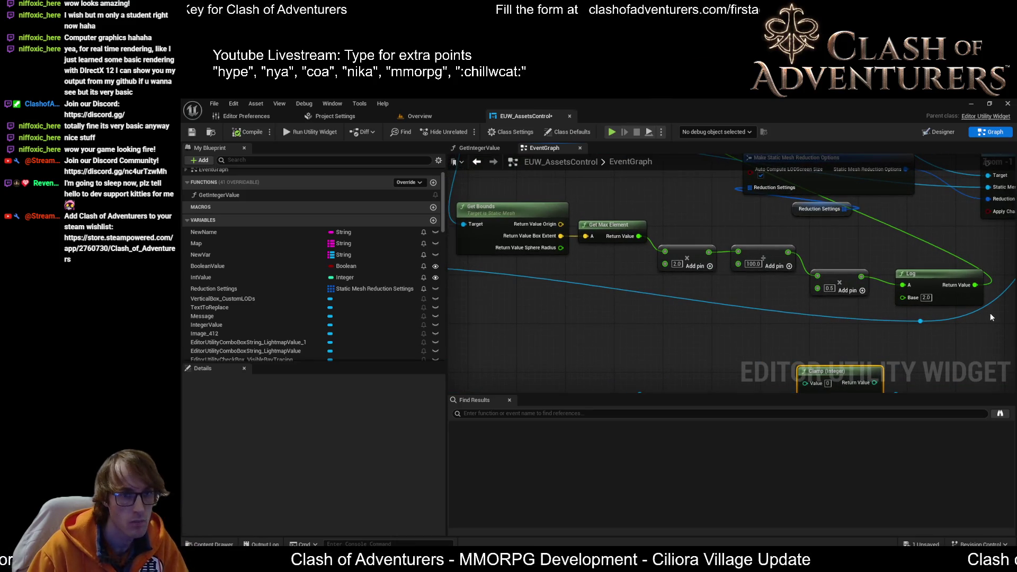
mouse_move(988, 307)
left_mouse_down()
mouse_move(569, 254)
mouse_move(444, 194)
mouse_move(476, 200)
mouse_move(535, 281)
left_mouse_up()
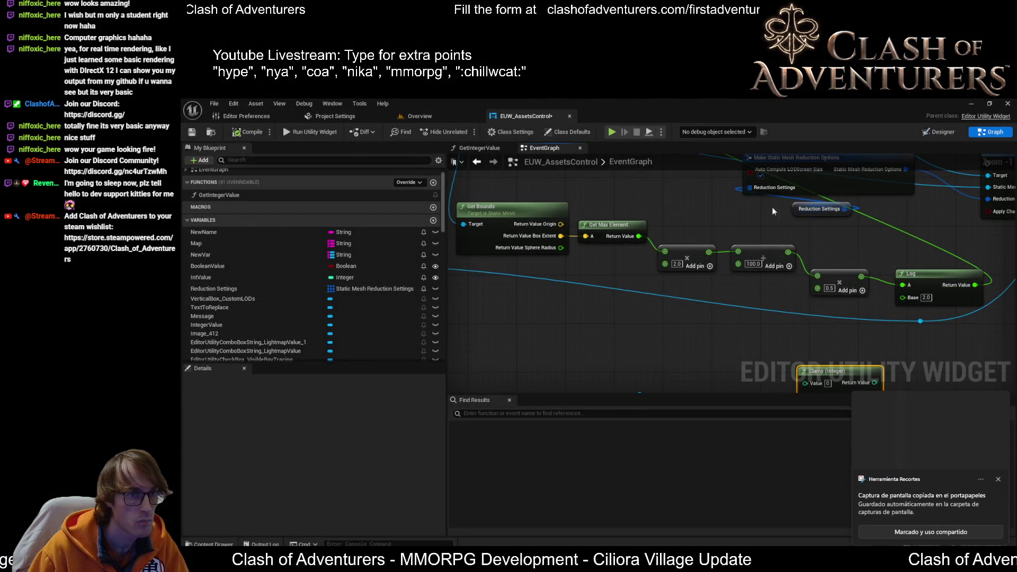
left_click_drag(805, 211, 673, 186)
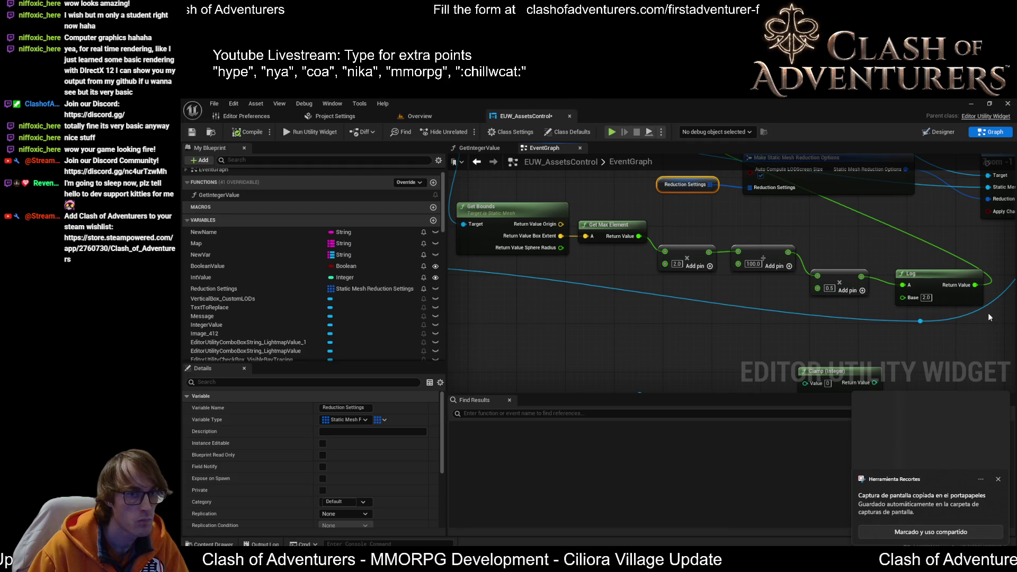
- Snip a screenshot of the graph, then return to the Overview level showing 5.338
key("super+shift+s")
left_click_drag(990, 312, 451, 190)
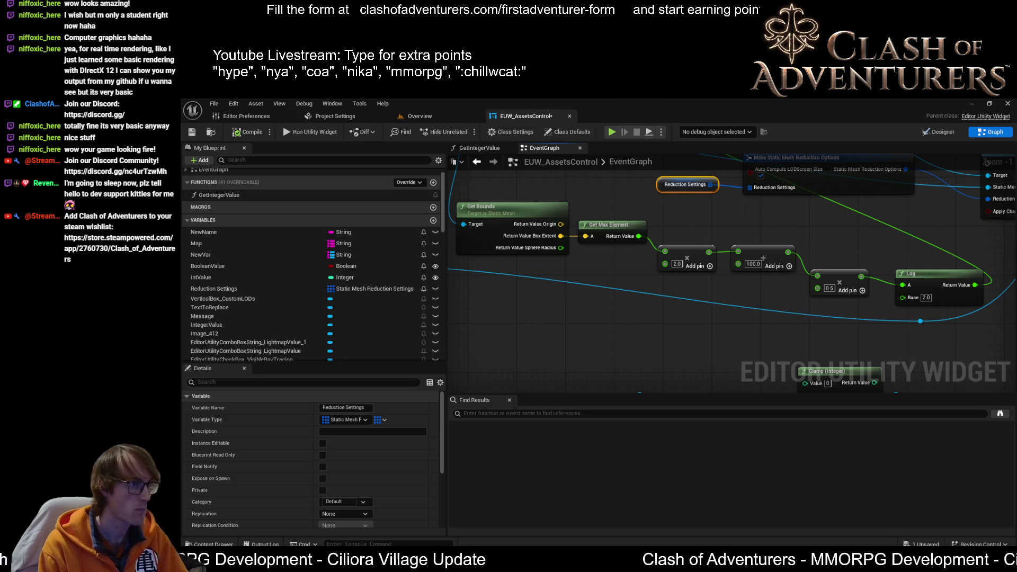
left_click(417, 115)
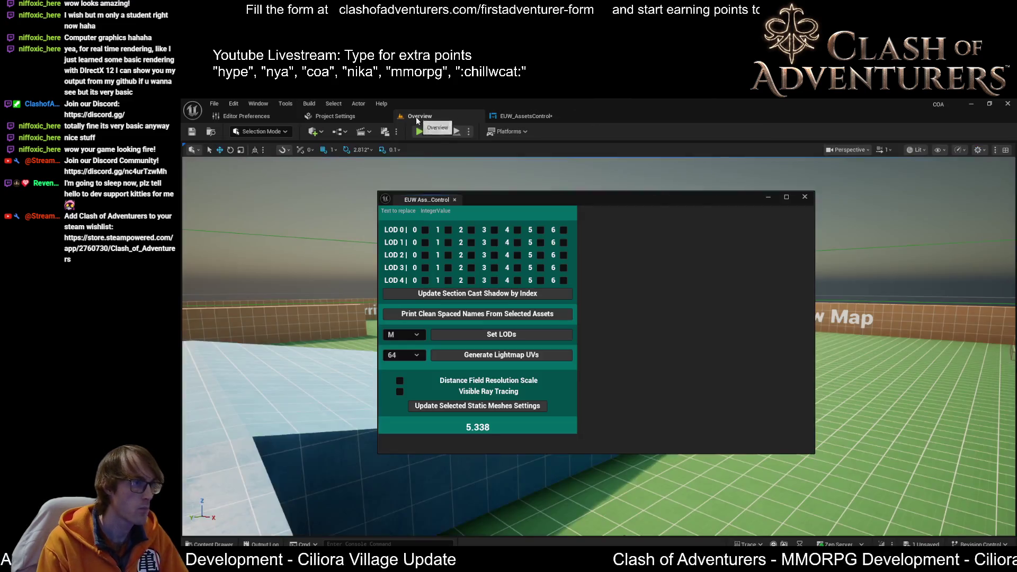
key("alt+Tab")
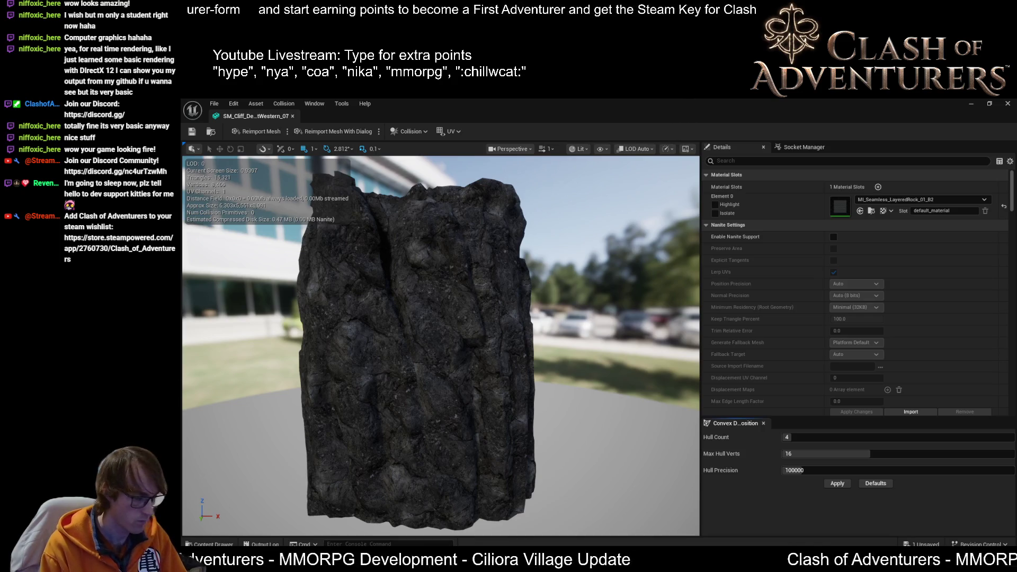
left_click(971, 104)
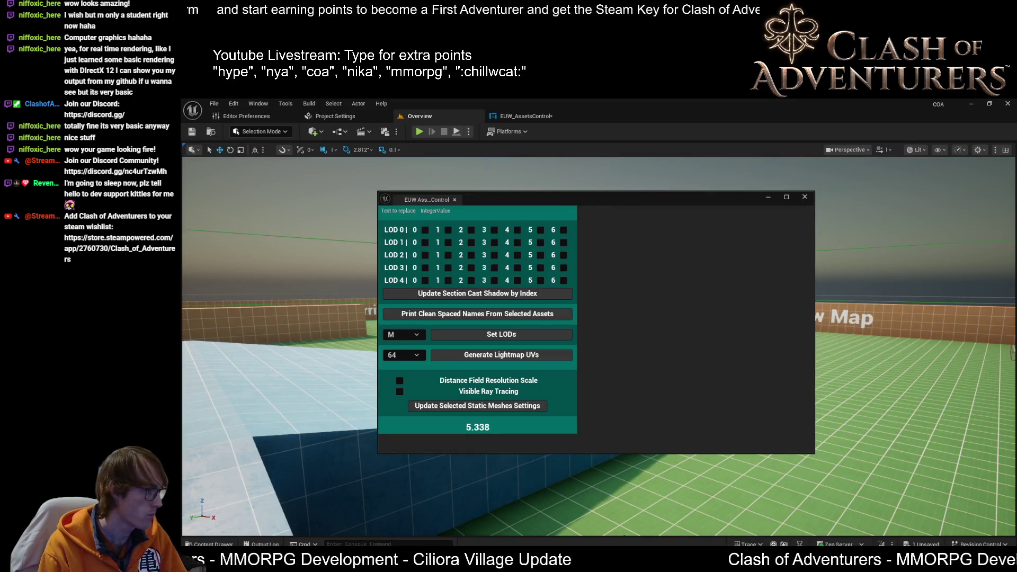
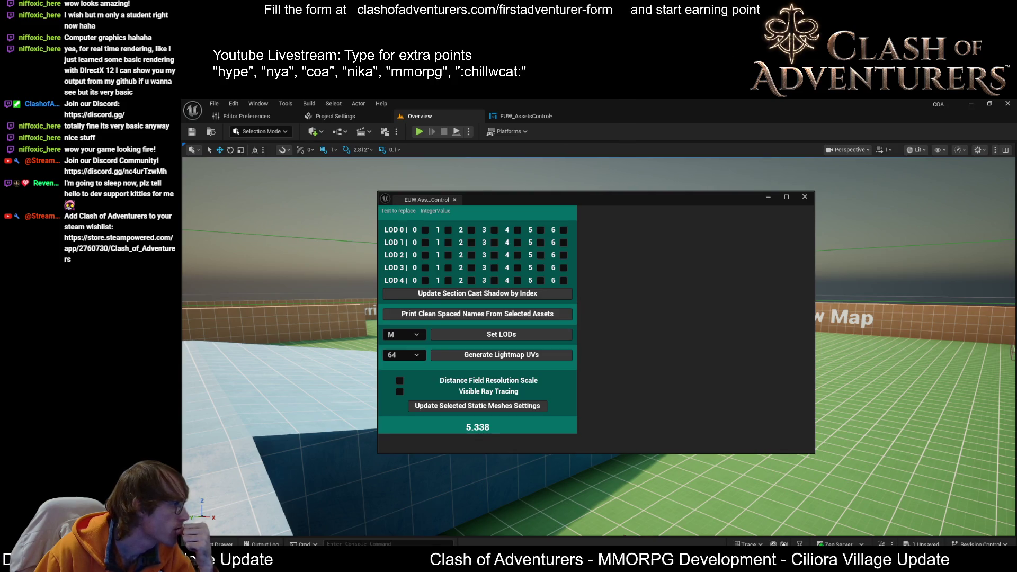
- Open the EUW_AssetsControl event graph, save the blueprint, and center the math nodes
left_click(525, 120)
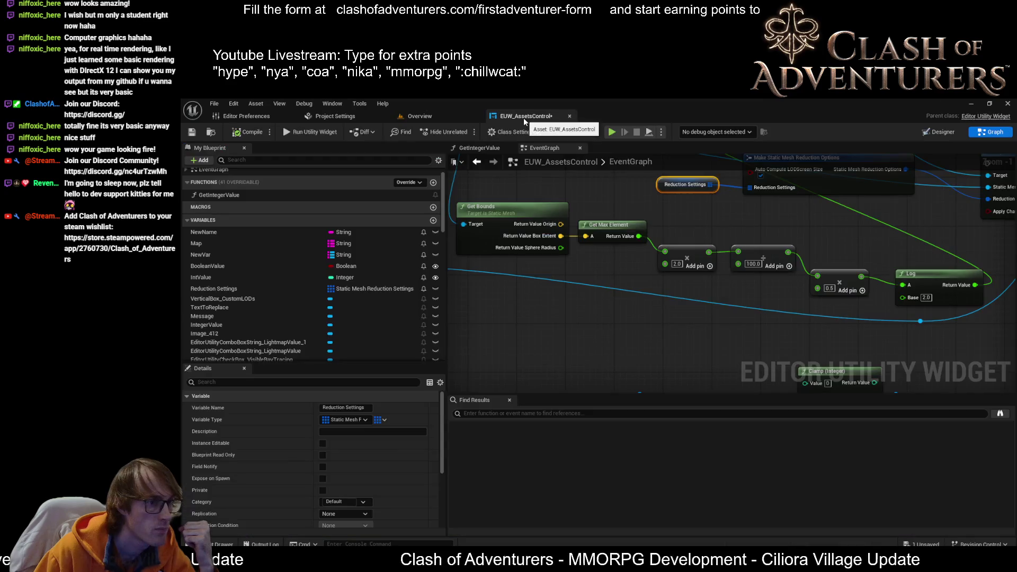
left_click(192, 132)
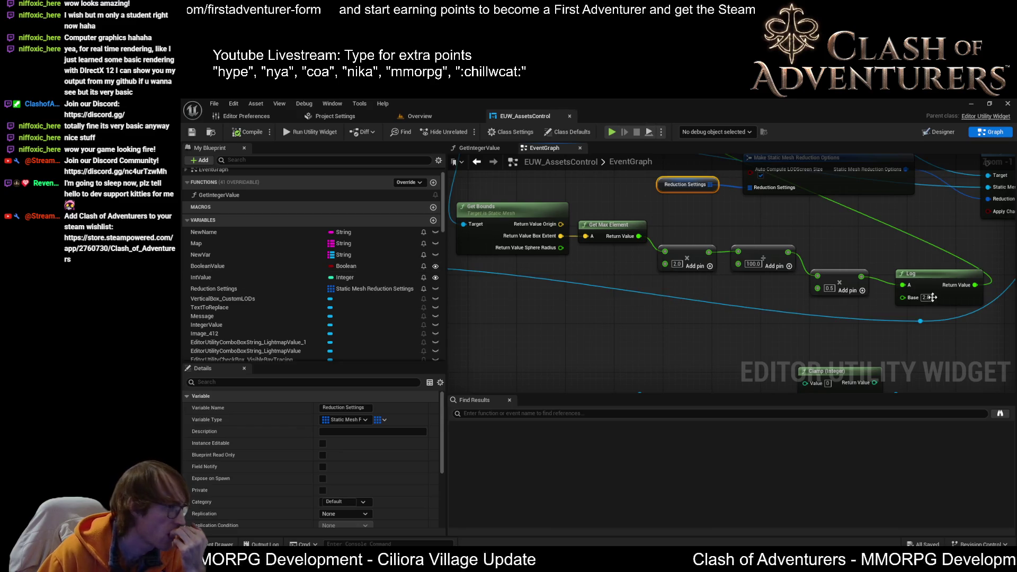
left_click_drag(824, 275, 766, 254)
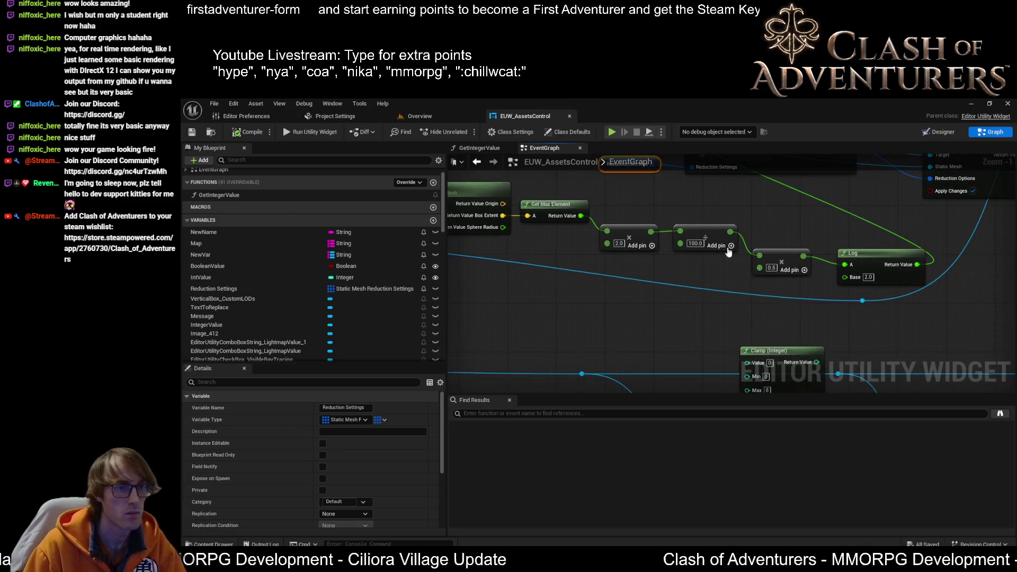
- Replace the ×0.5 multiply node with a new Divide node placed before Log
right_click(766, 255)
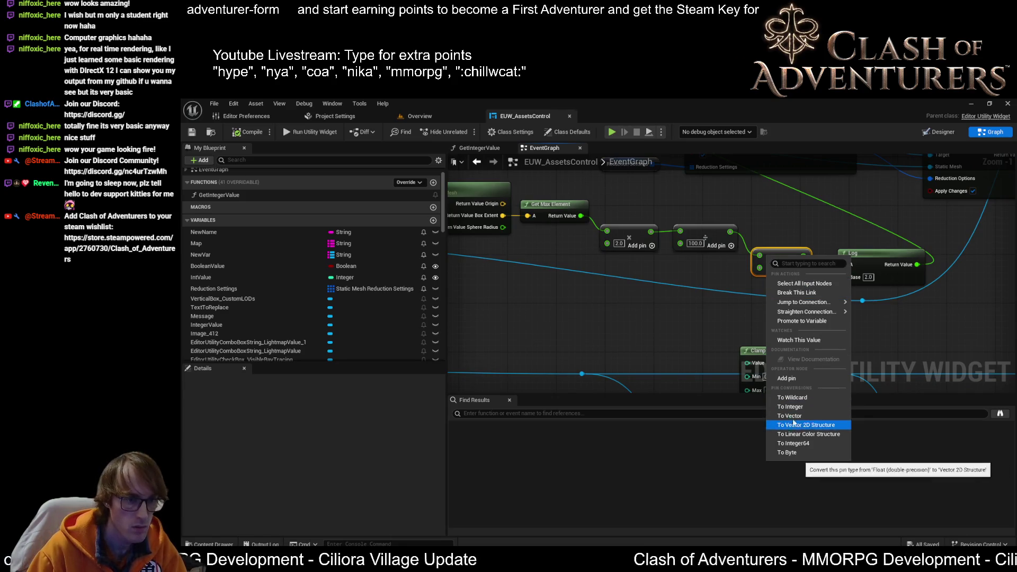
key("Escape")
left_click_drag(730, 232, 755, 230)
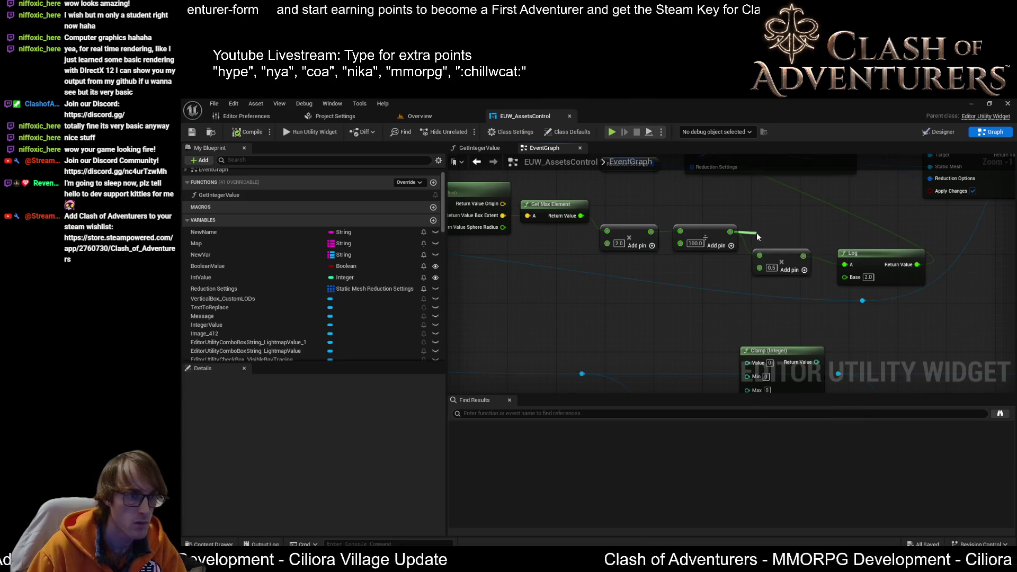
type("div")
key("Return")
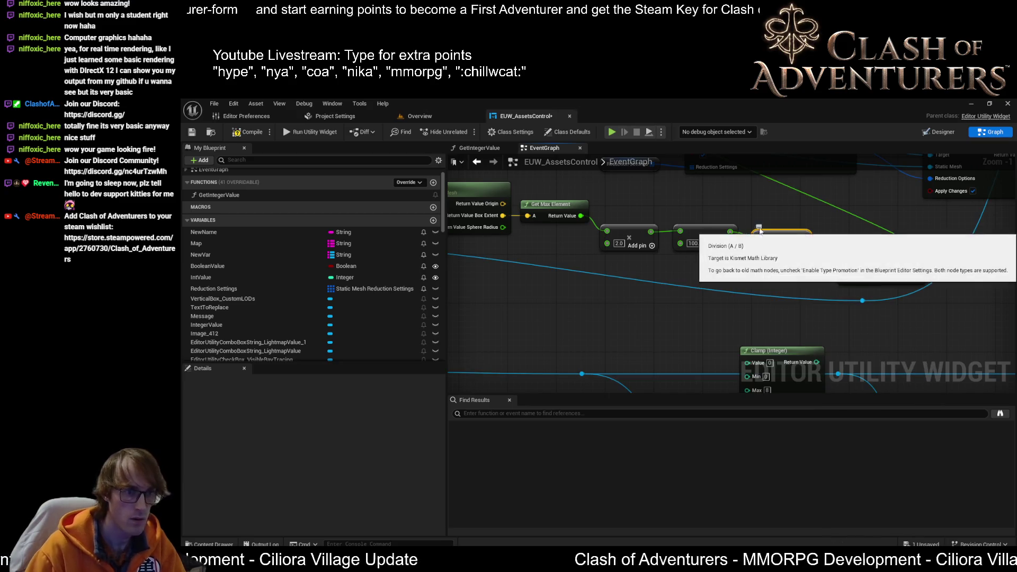
scroll(787, 231, "up", 1)
left_click(786, 228)
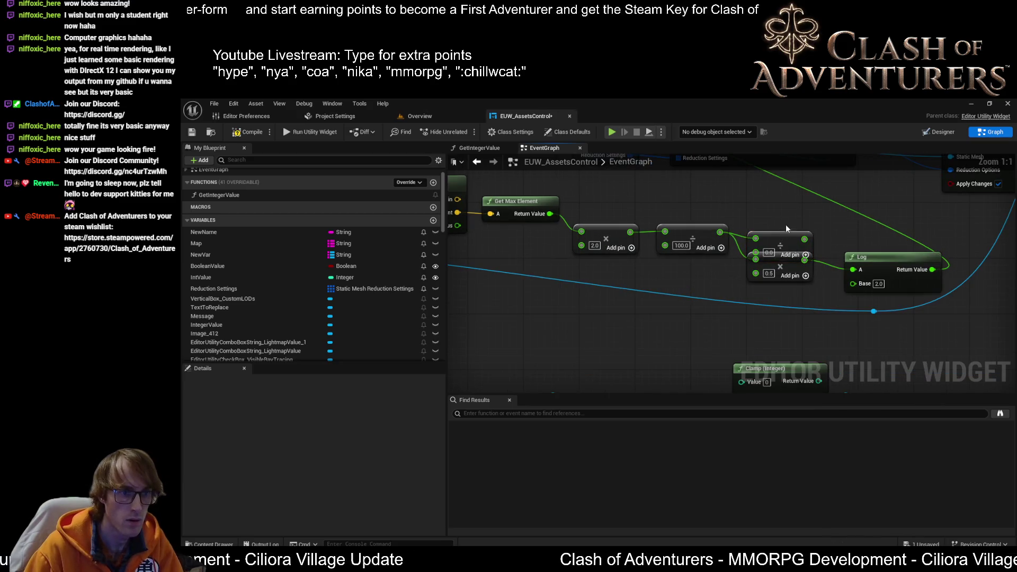
left_click(789, 279)
key("Delete")
mouse_move(807, 238)
left_mouse_down()
mouse_move(823, 274)
mouse_move(800, 230)
mouse_move(843, 275)
mouse_move(853, 270)
left_mouse_up()
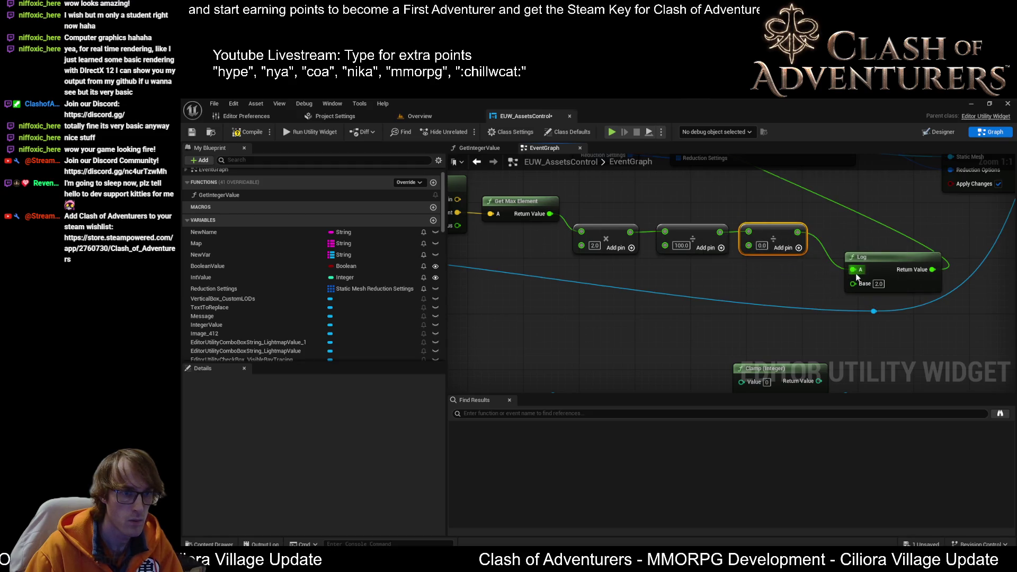
- Set the divisor to 0.5, save, and rerun Set LODs to get 7.338
left_click(761, 246)
type("0.5")
key("Return")
left_click(191, 132)
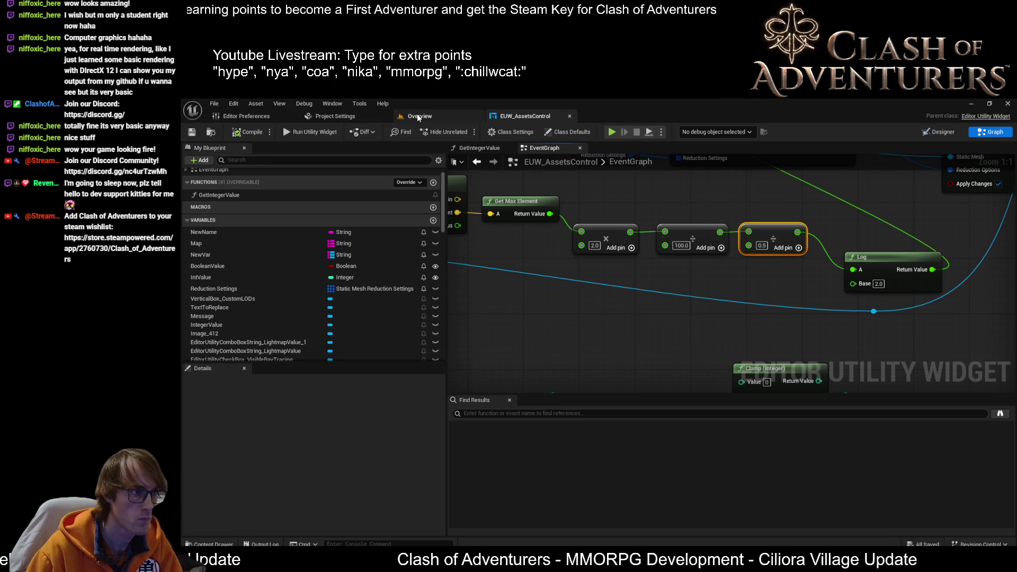
left_click(416, 115)
left_click(478, 333)
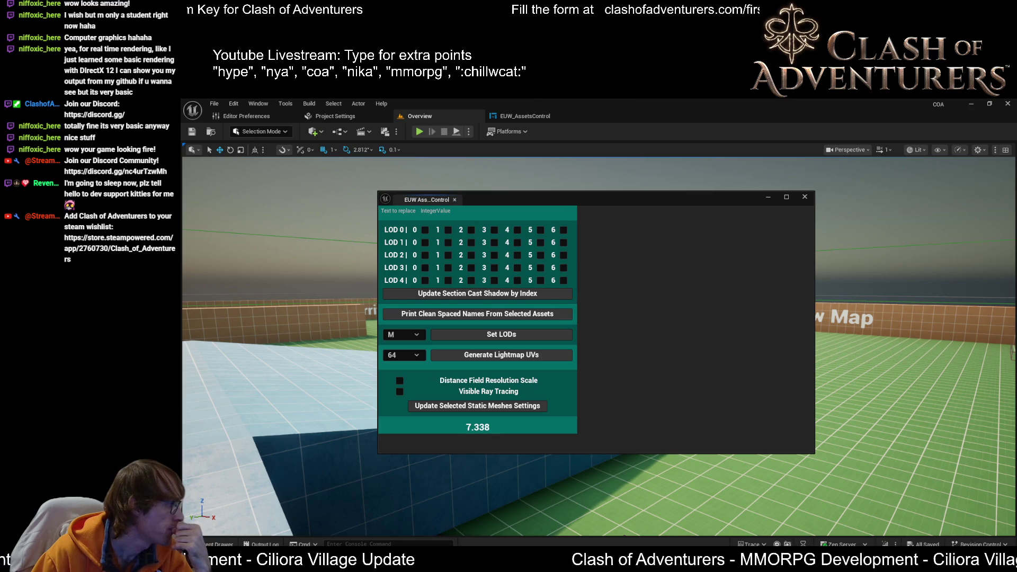
- Wire Get Bounds' Box Extent into the widget's displayed text
left_click(493, 117)
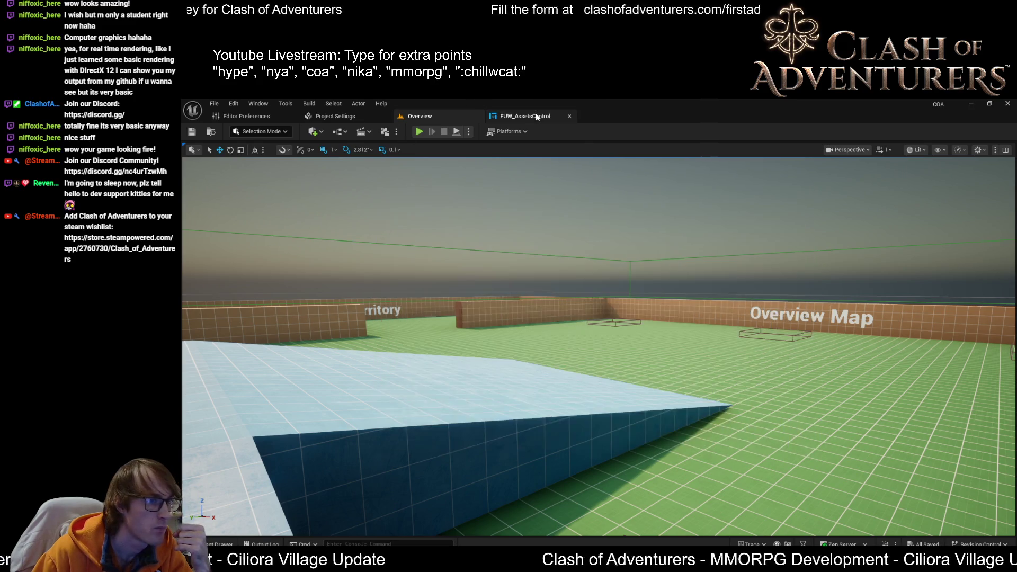
scroll(646, 339, "down", 2)
mouse_move(603, 320)
left_mouse_down()
mouse_move(615, 358)
mouse_move(593, 391)
mouse_move(647, 179)
mouse_move(650, 194)
mouse_move(690, 197)
mouse_move(658, 333)
mouse_move(628, 340)
mouse_move(679, 326)
mouse_move(685, 313)
left_mouse_up()
scroll(614, 358, "down", 1)
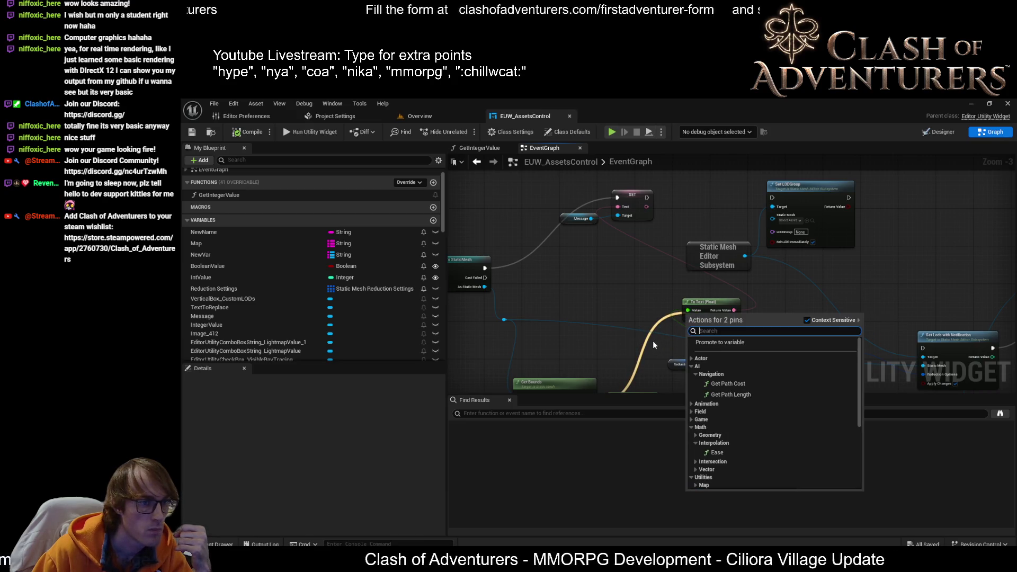
left_click(652, 341)
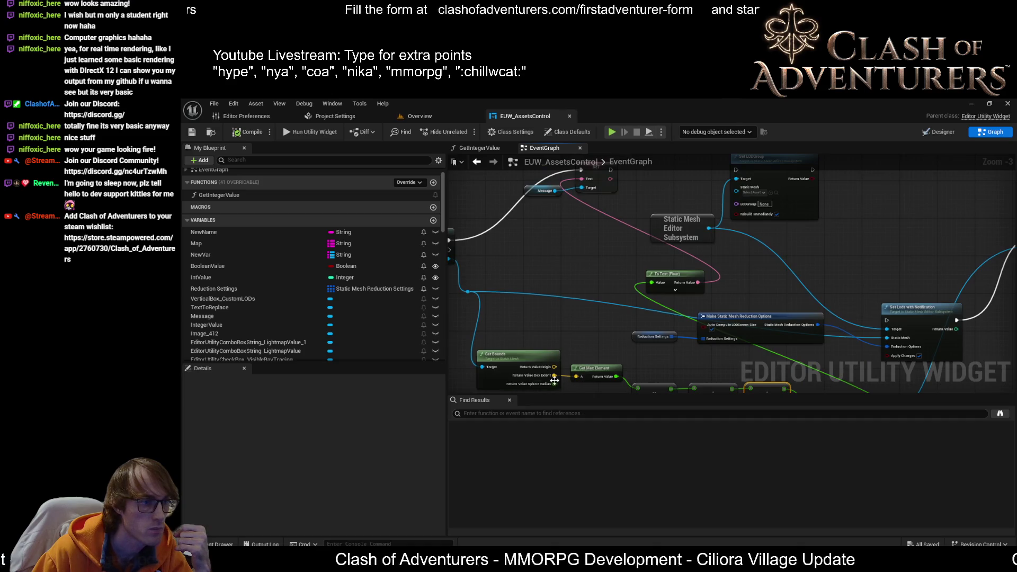
mouse_move(555, 375)
left_mouse_down()
mouse_move(588, 180)
mouse_move(563, 314)
mouse_move(580, 146)
mouse_move(554, 215)
mouse_move(581, 200)
left_mouse_up()
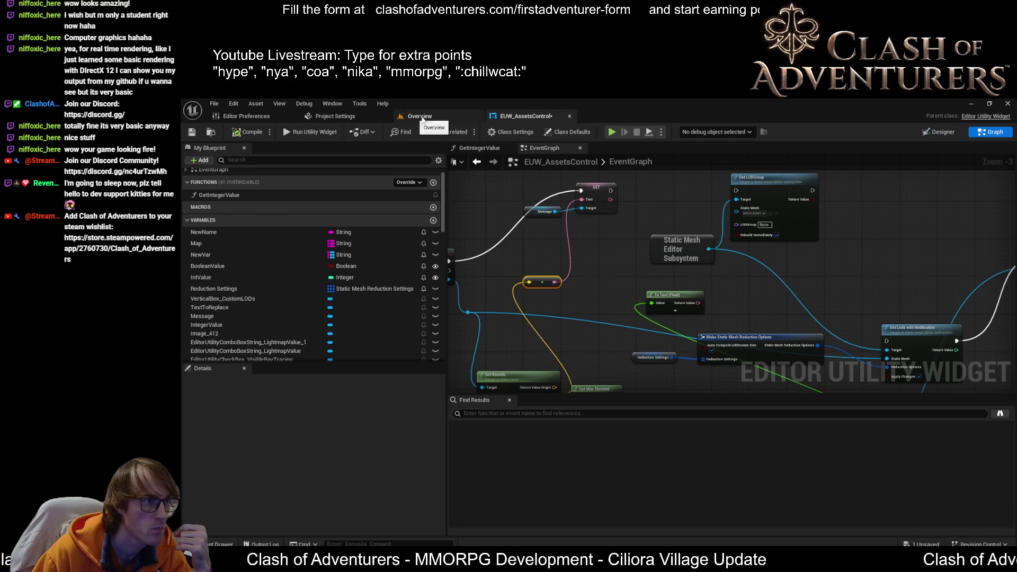
- Run the widget, screenshot the X=3,151.552 Y=2,775.646 Z=4,045.87 readout, and return to the graph
left_click(418, 116)
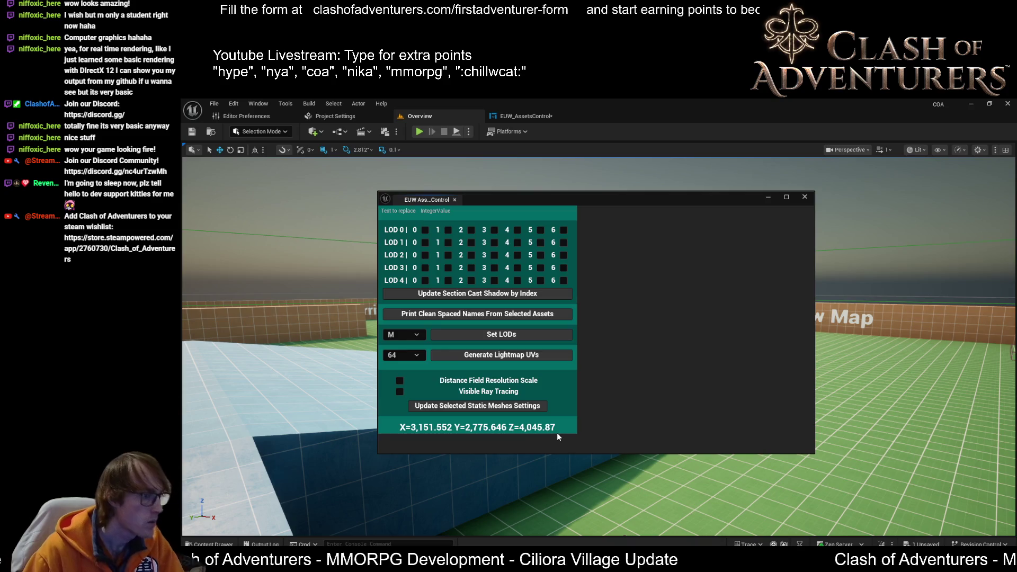
key("super+shift+s")
mouse_move(572, 436)
left_mouse_down()
mouse_move(351, 409)
mouse_move(382, 413)
left_mouse_up()
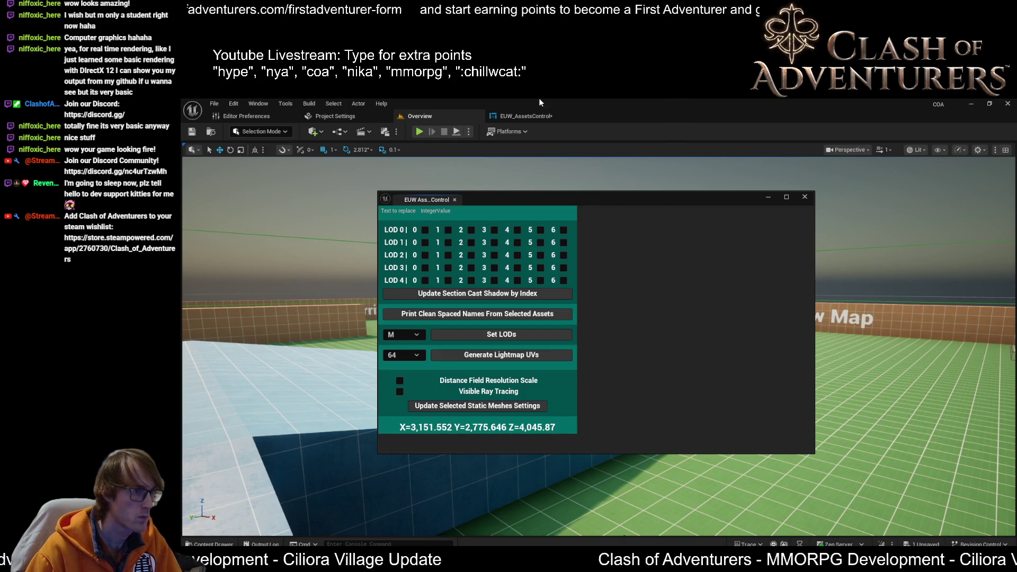
left_click(526, 115)
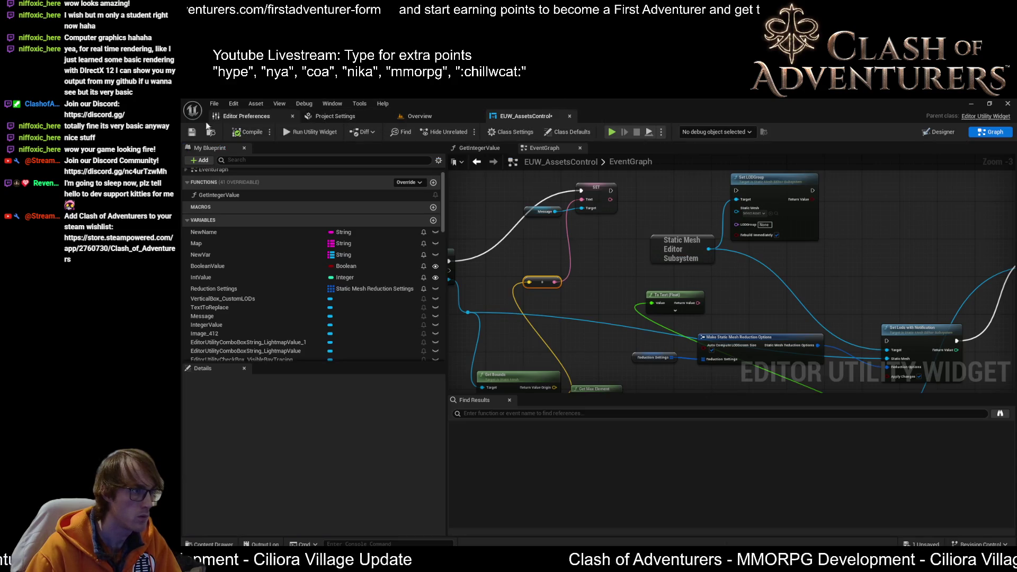
key("alt+Tab")
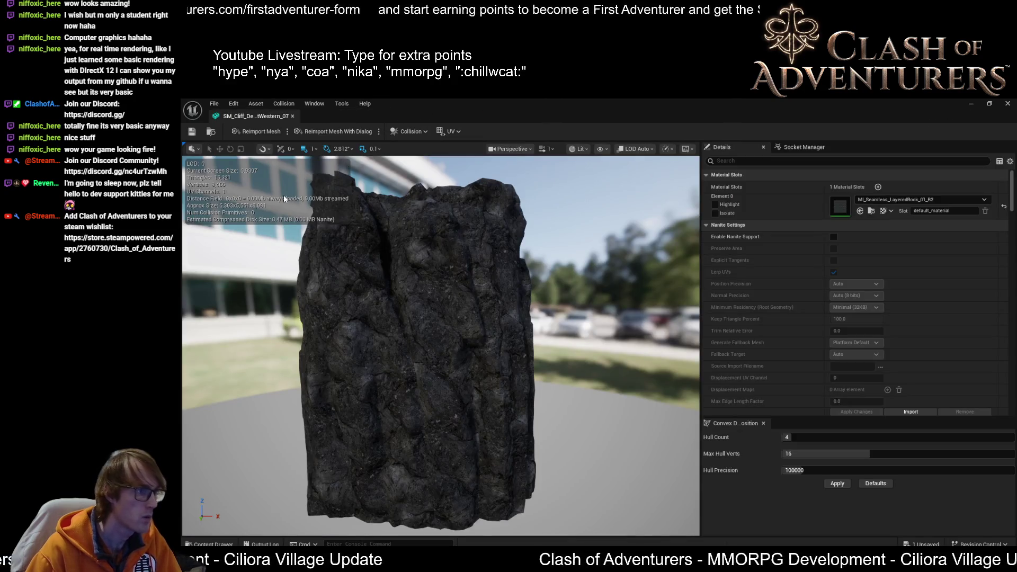
mouse_move(313, 217)
left_mouse_down()
mouse_move(317, 276)
mouse_move(305, 285)
mouse_move(317, 197)
left_mouse_up()
key("super+shift+s")
mouse_move(356, 226)
left_mouse_down()
mouse_move(194, 167)
mouse_move(184, 154)
left_mouse_up()
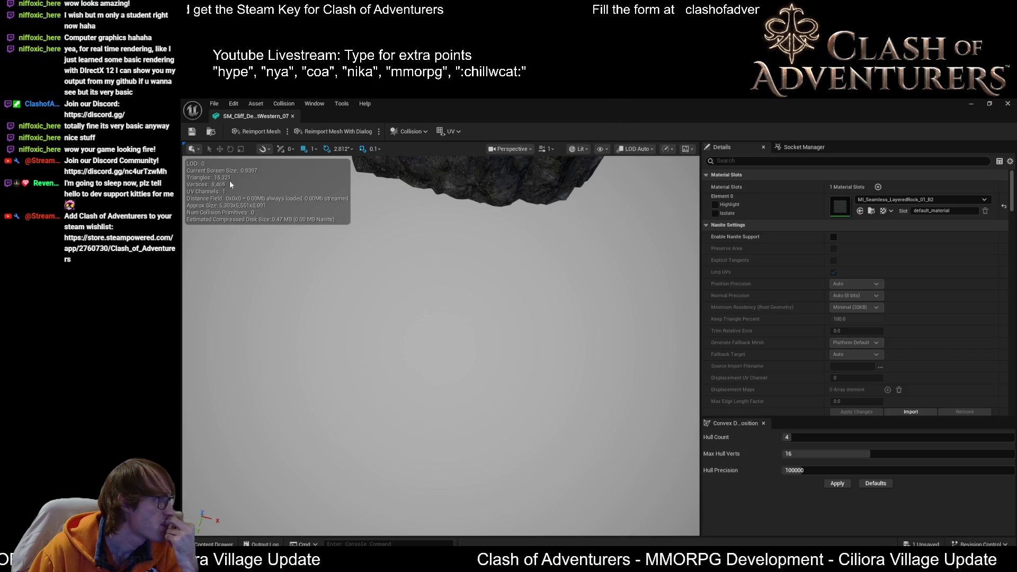
left_click(1008, 104)
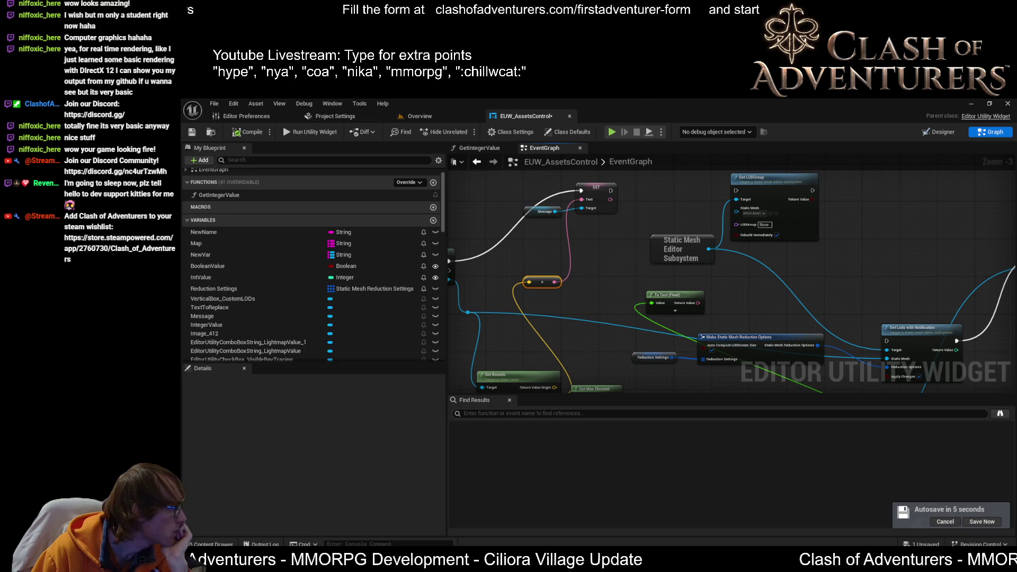
- Move the Clamp (Integer) node further to the right
scroll(466, 347, "up", 3)
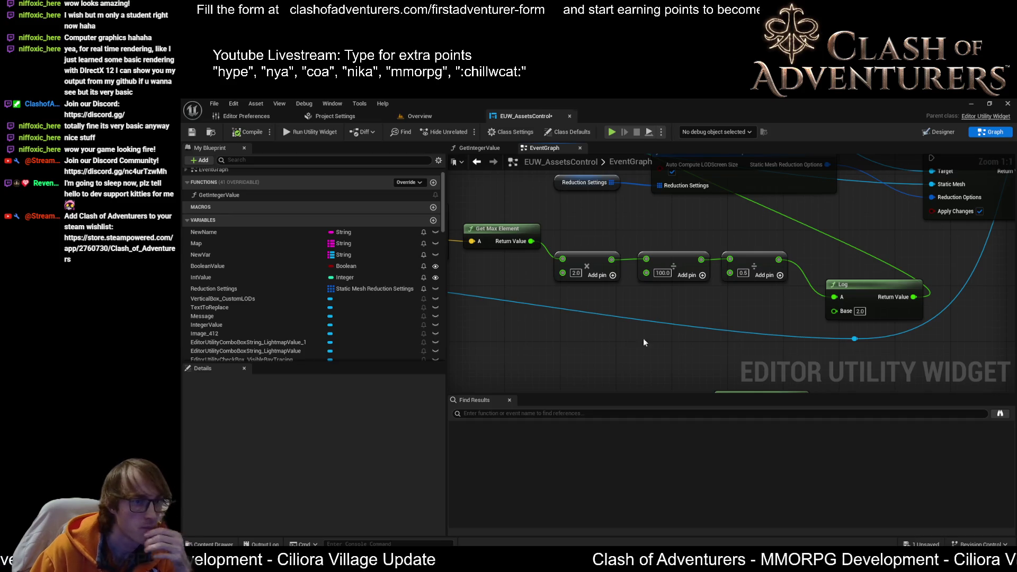
left_click_drag(742, 334, 613, 333)
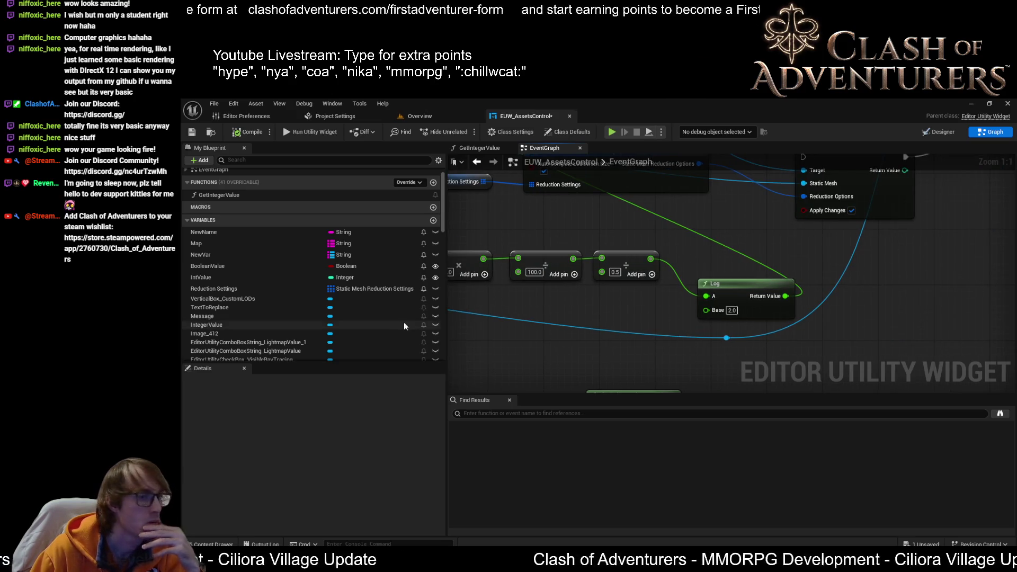
scroll(768, 239, "down", 3)
mouse_move(670, 303)
left_mouse_down()
mouse_move(616, 253)
mouse_move(650, 252)
left_mouse_up()
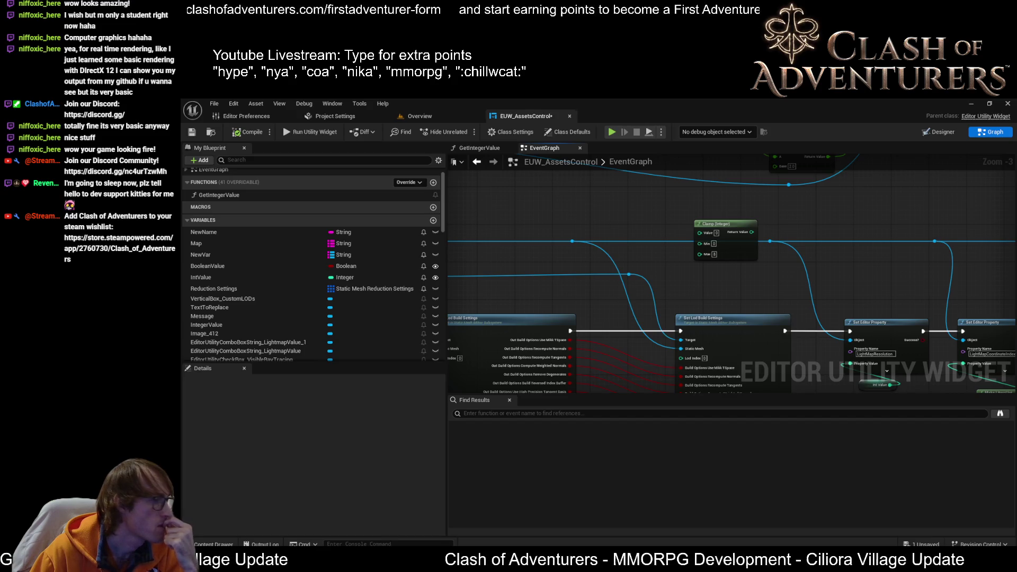
scroll(682, 253, "up", 1)
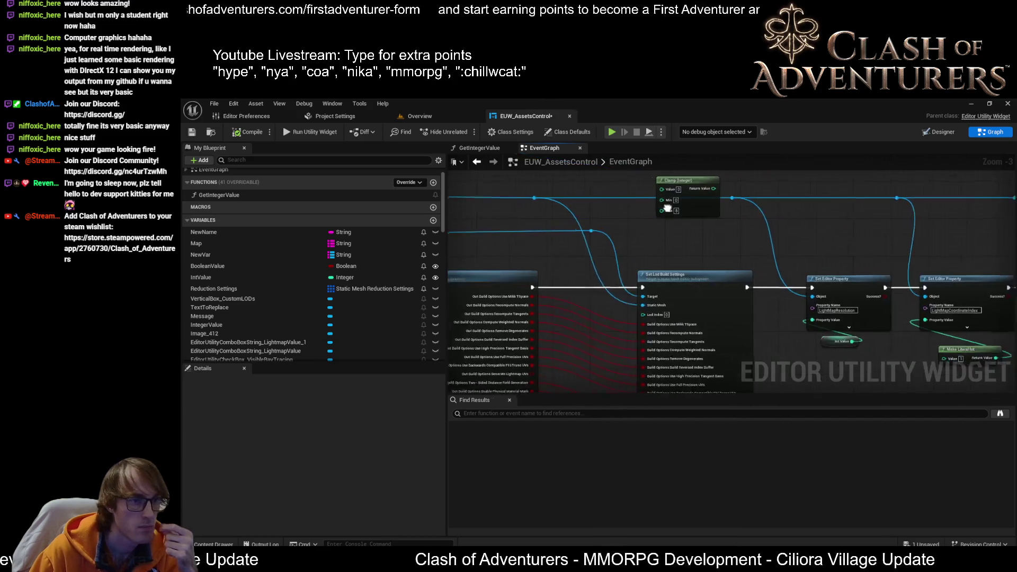
left_click_drag(723, 275, 676, 339)
left_click_drag(693, 292, 838, 253)
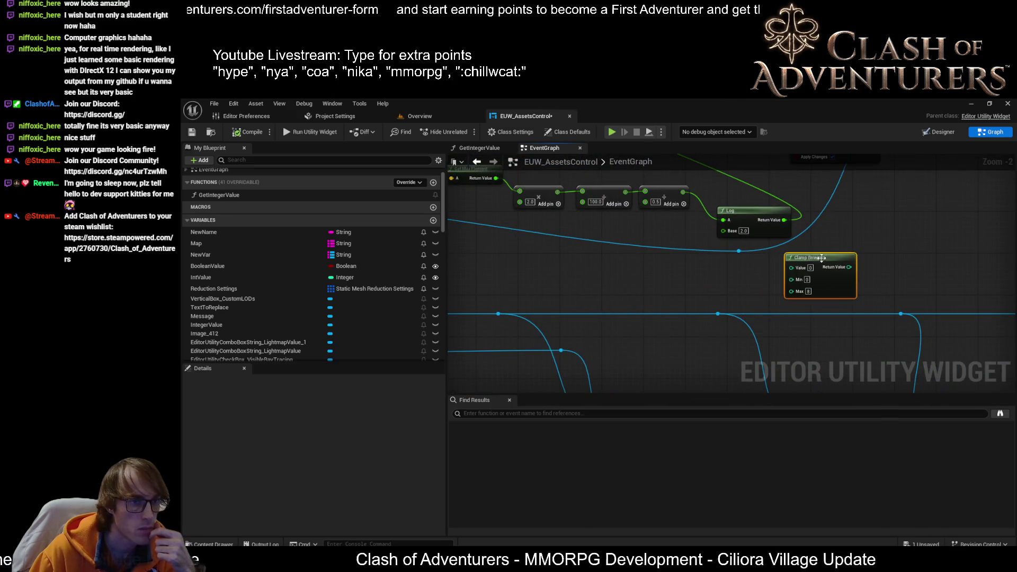
- Line up Log, ×2.0, ÷100.0 and ÷0.5 nodes compactly beside Get Max Element
scroll(793, 256, "up", 1)
left_click_drag(716, 245, 697, 221)
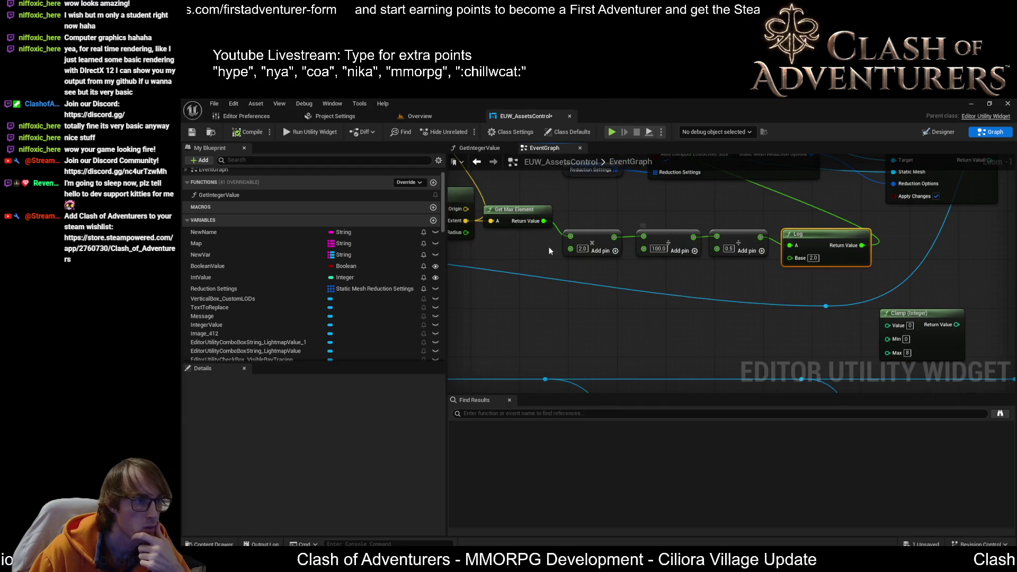
left_click_drag(589, 248, 516, 248)
mouse_move(665, 249)
left_mouse_down()
mouse_move(627, 261)
mouse_move(588, 250)
left_mouse_up()
mouse_move(749, 240)
left_mouse_down()
mouse_move(663, 258)
mouse_move(675, 250)
mouse_move(488, 227)
mouse_move(604, 223)
left_mouse_up()
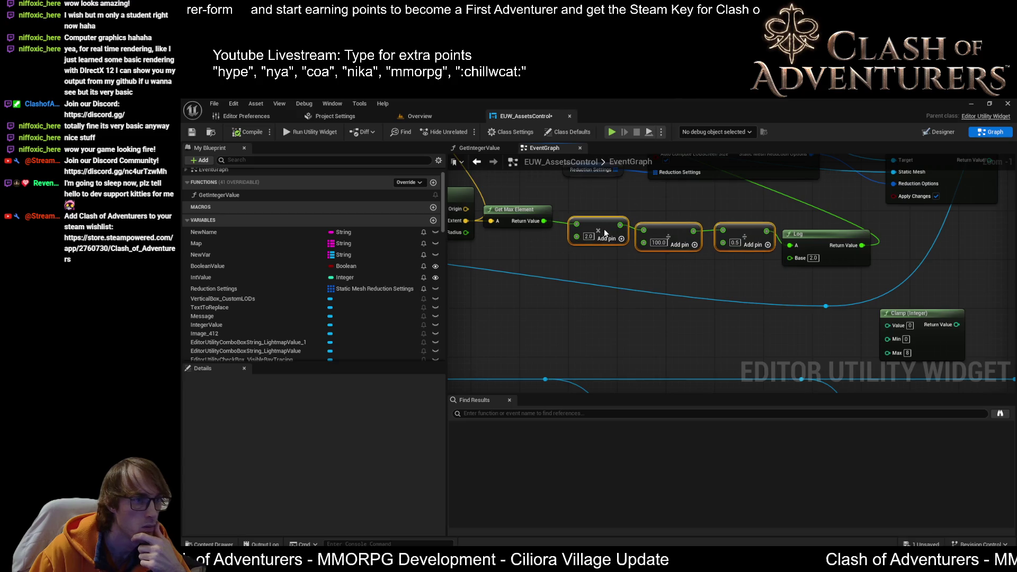
- Pull a new wire from Log's Return Value to open the node search
left_click(709, 262)
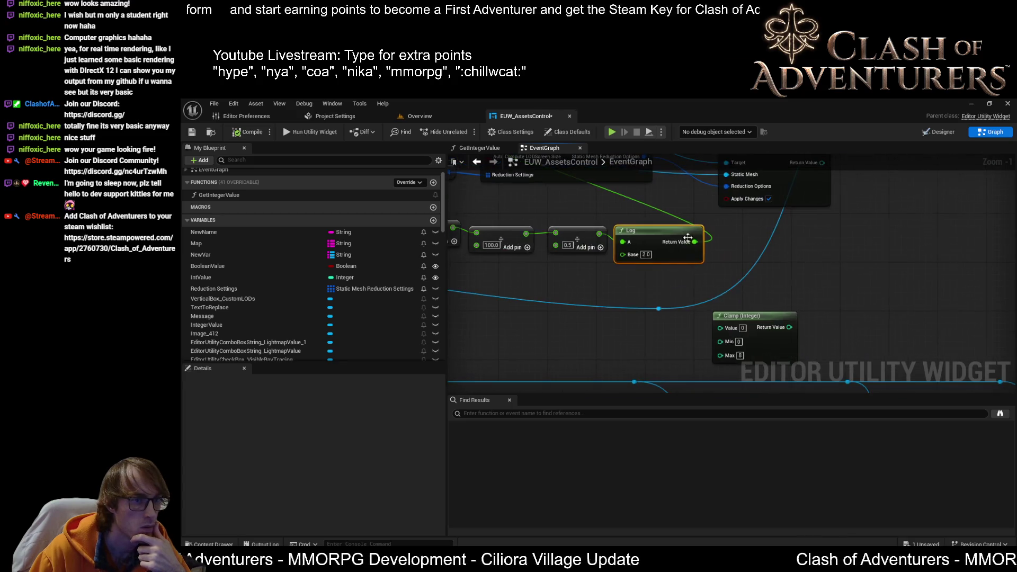
left_click_drag(694, 244, 724, 262)
mouse_move(703, 307)
left_mouse_down()
mouse_move(727, 299)
mouse_move(716, 324)
mouse_move(731, 326)
mouse_move(739, 288)
left_mouse_up()
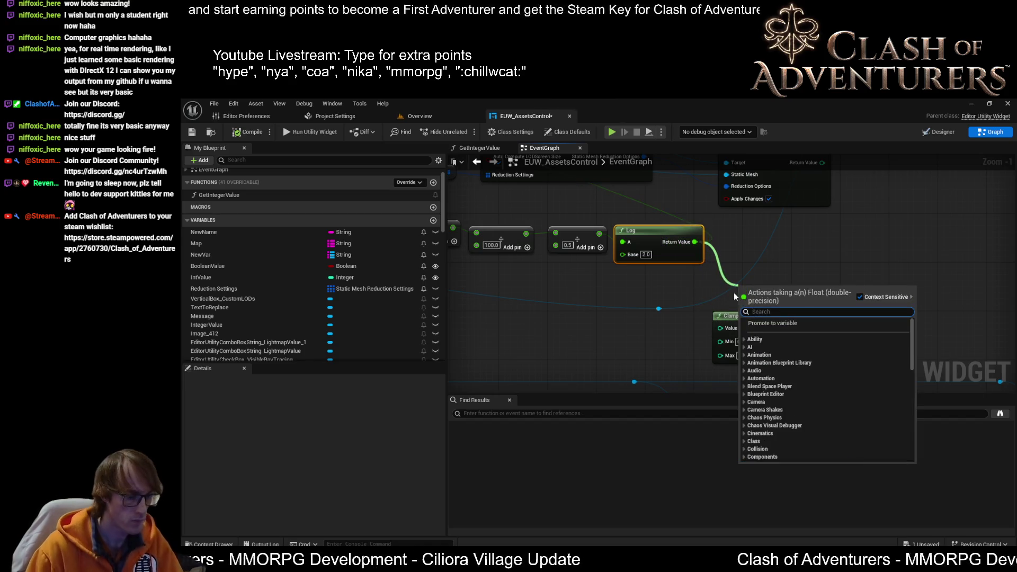
- Add a Floor node on Log's result and feed it into Clamp (Integer)'s Value
type("floor")
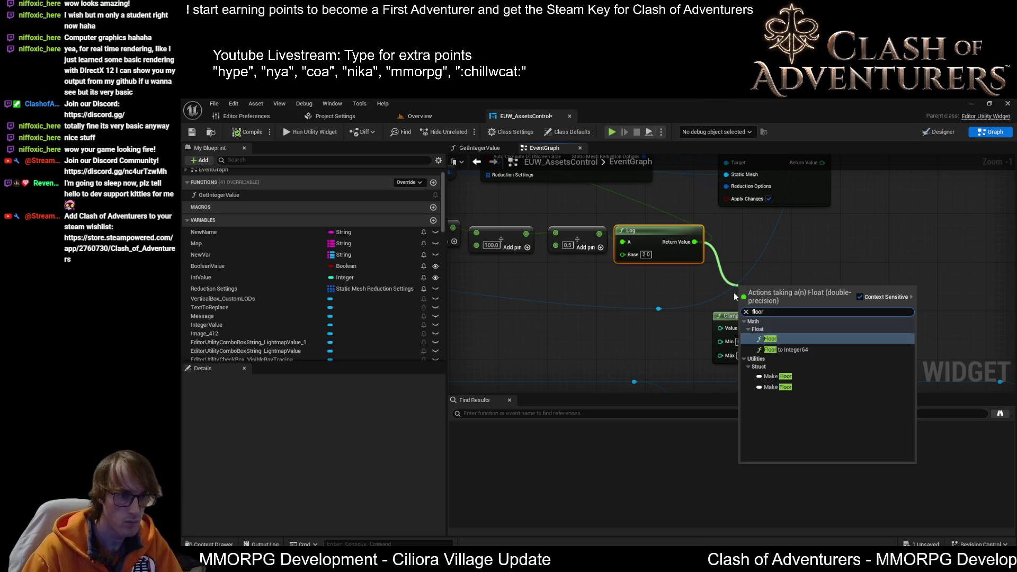
key("Return")
mouse_move(797, 296)
left_mouse_down()
mouse_move(723, 328)
mouse_move(841, 298)
mouse_move(845, 287)
left_mouse_up()
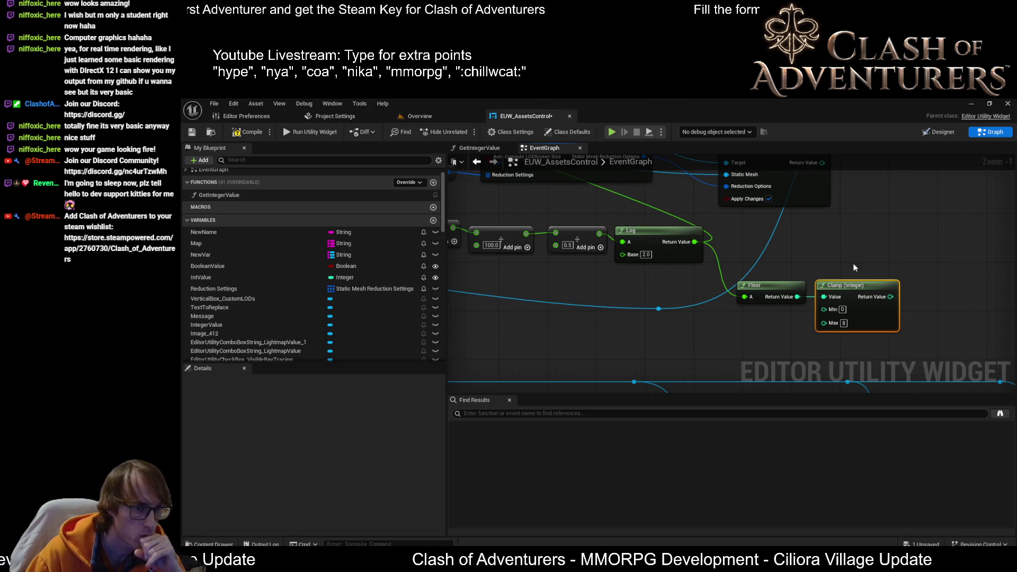
mouse_move(761, 285)
left_mouse_down()
mouse_move(749, 234)
mouse_move(749, 256)
left_mouse_up()
scroll(749, 255, "down", 1)
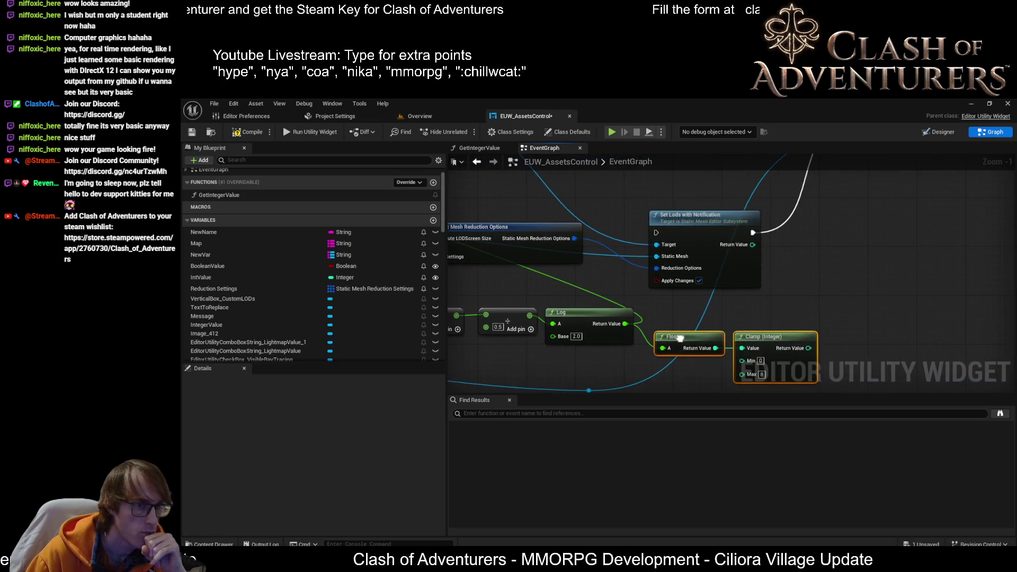
left_click_drag(846, 242, 662, 242)
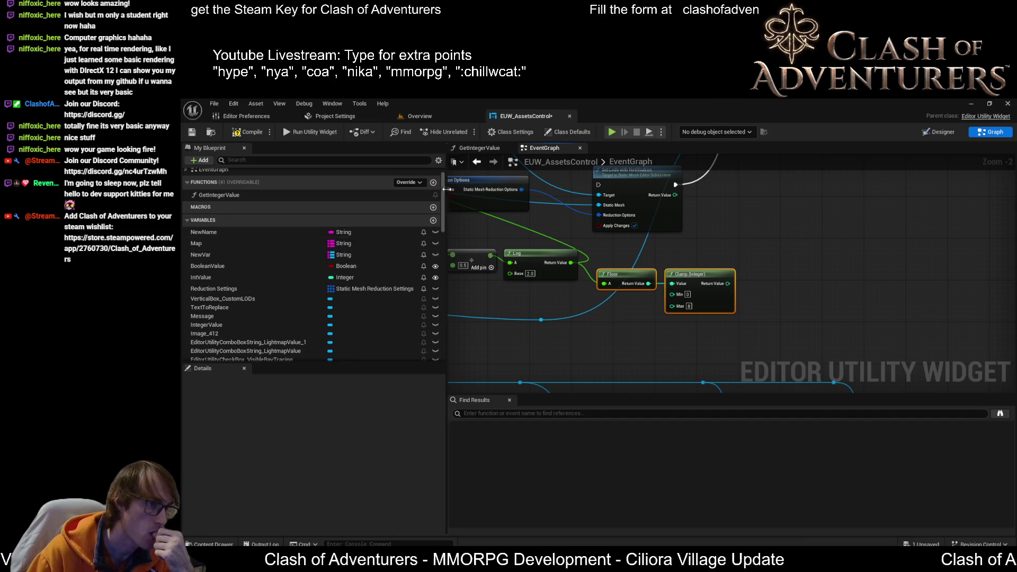
- Create variable LODGroupsMap as a Map container with Integer keys and String values
scroll(436, 305, "down", 10)
scroll(436, 305, "down", 5)
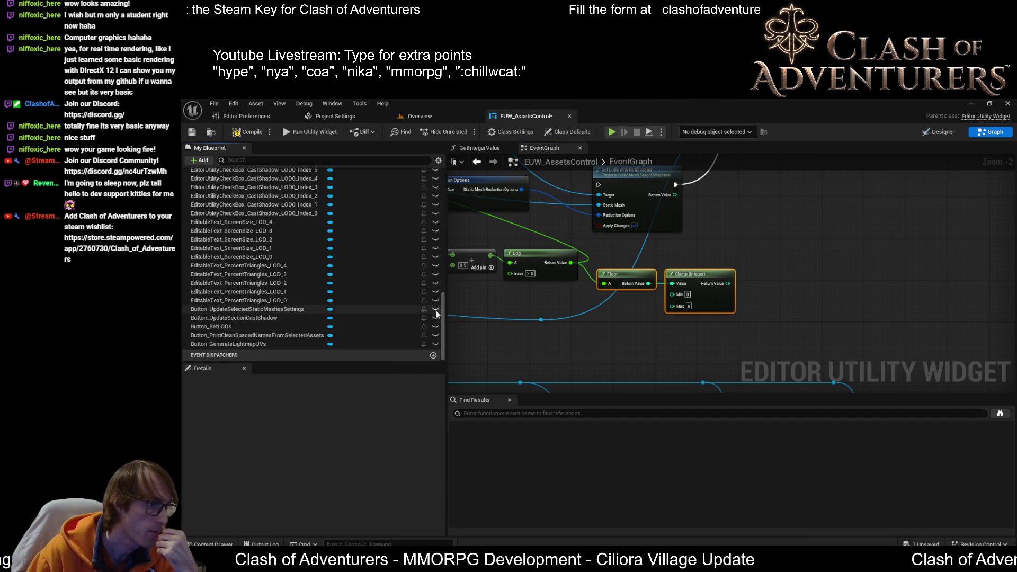
scroll(433, 318, "up", 15)
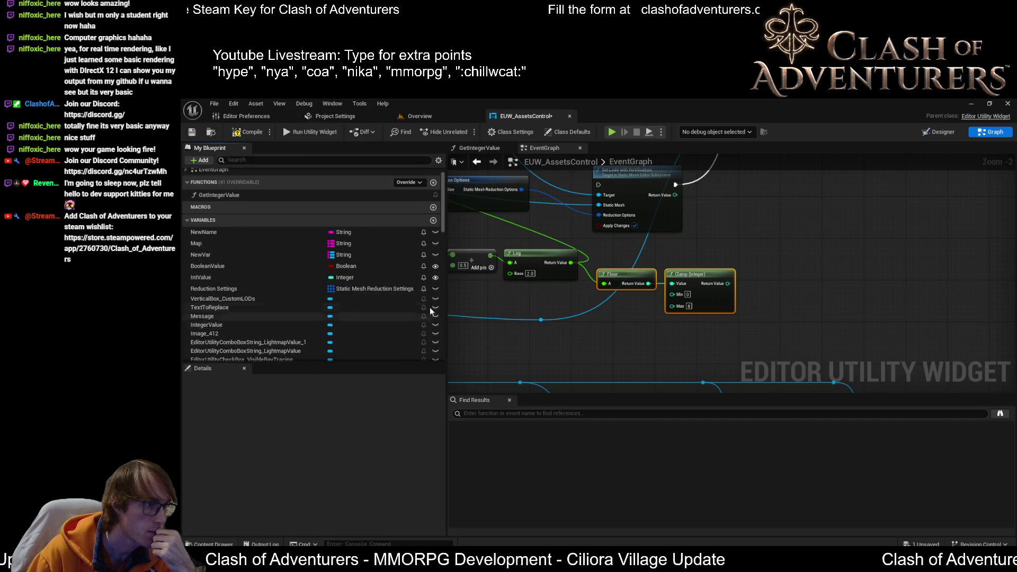
left_click(433, 221)
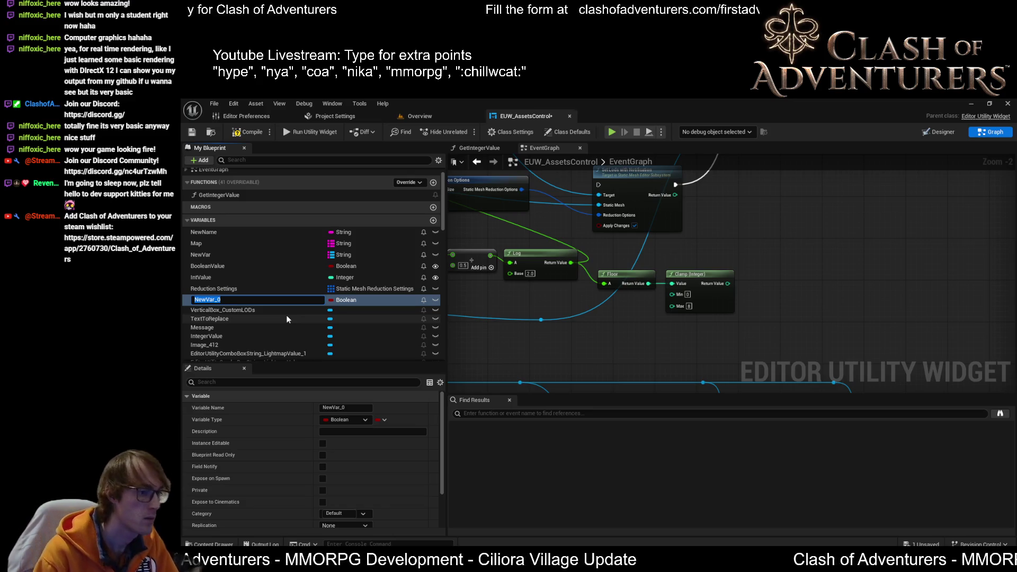
type("L")
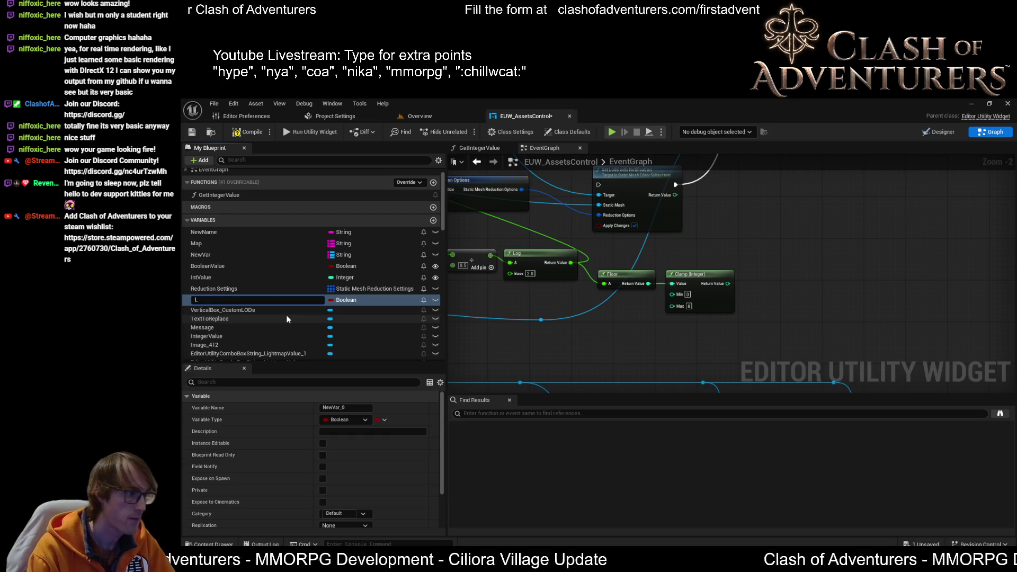
type("ODGroupsMap")
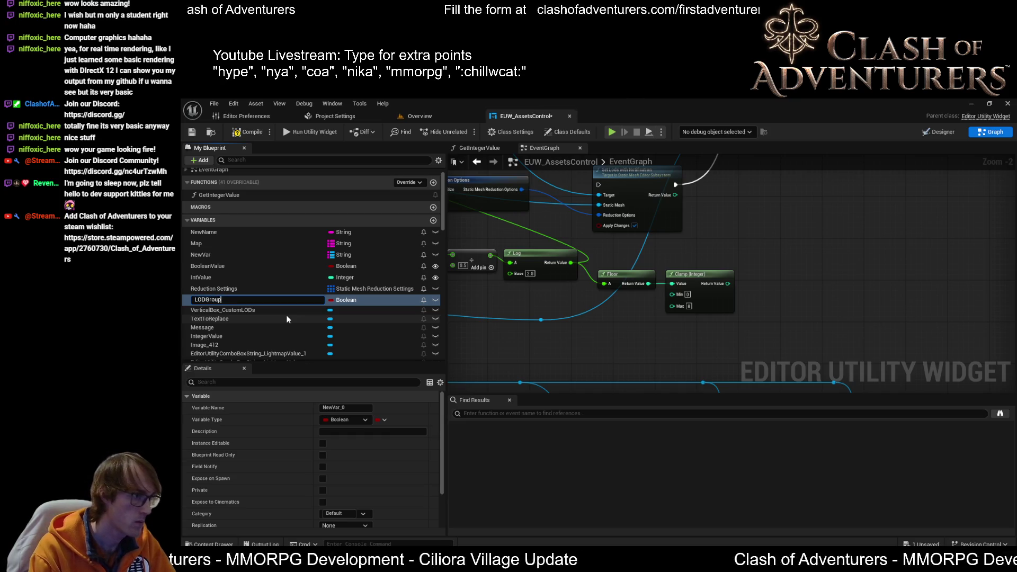
key("Return")
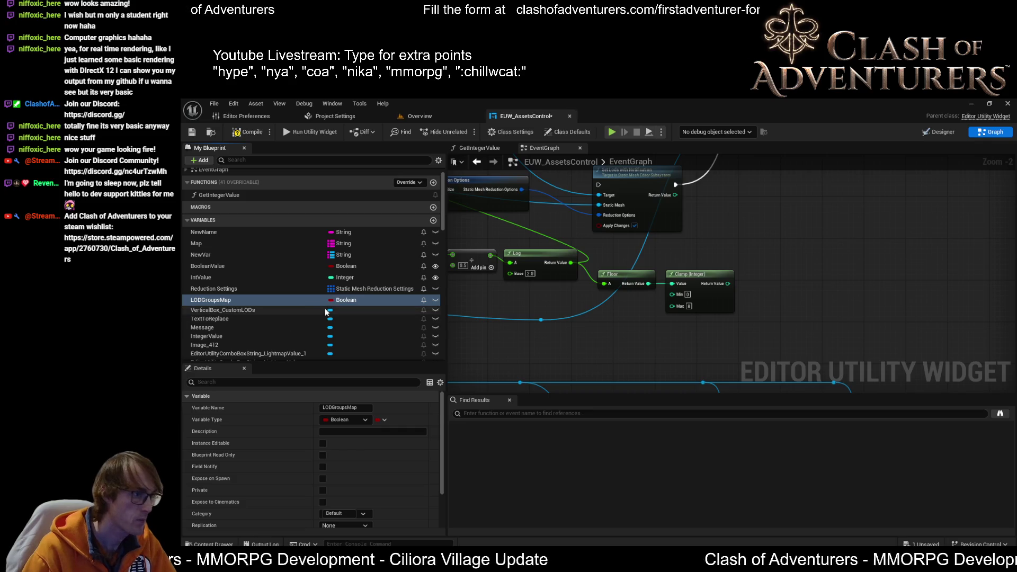
left_click(341, 300)
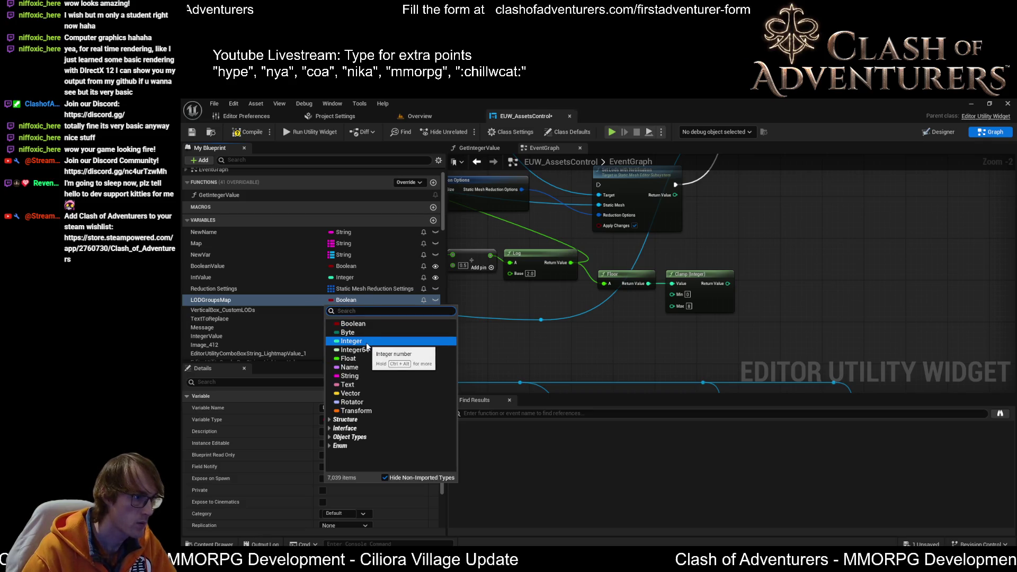
left_click(364, 343)
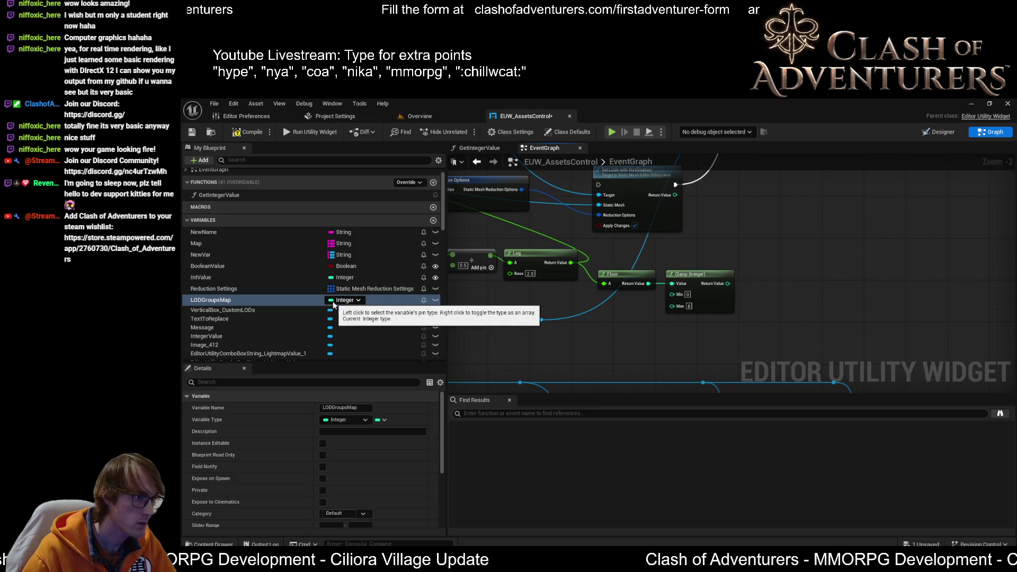
left_click(381, 419)
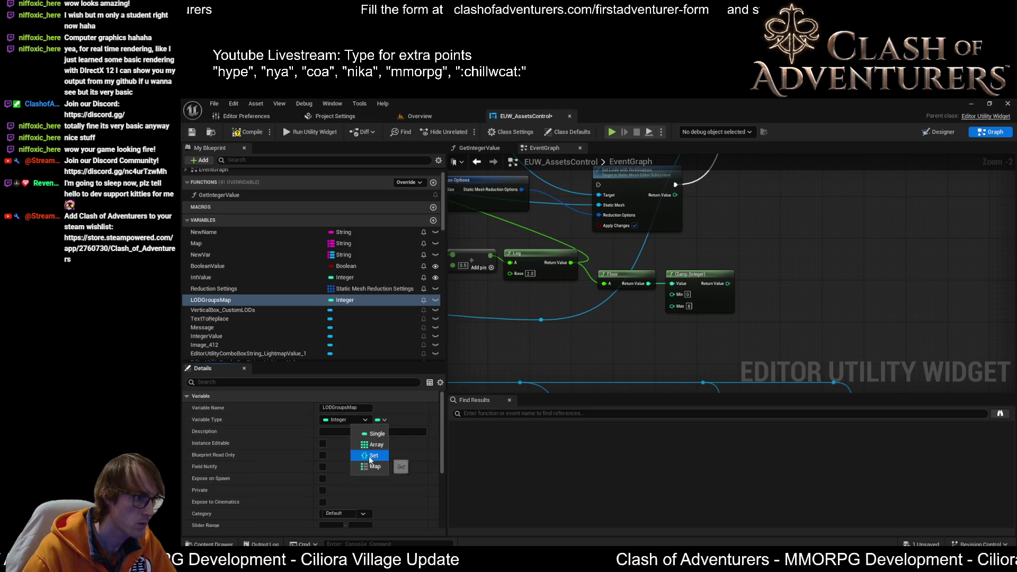
left_click(380, 439)
left_click(405, 420)
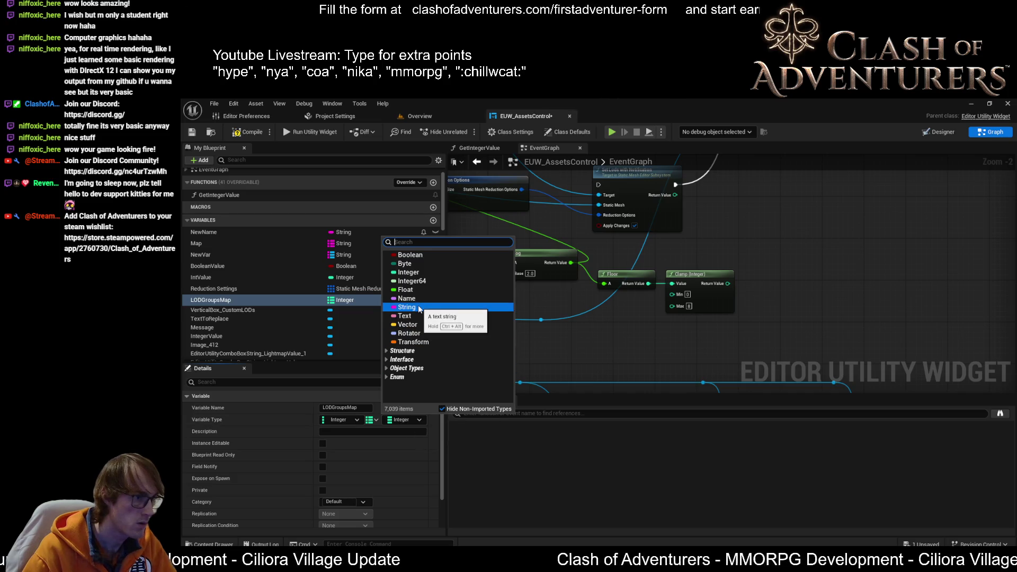
left_click(574, 307)
mouse_move(707, 229)
left_mouse_down()
mouse_move(758, 308)
mouse_move(689, 304)
mouse_move(592, 354)
mouse_move(646, 254)
left_mouse_up()
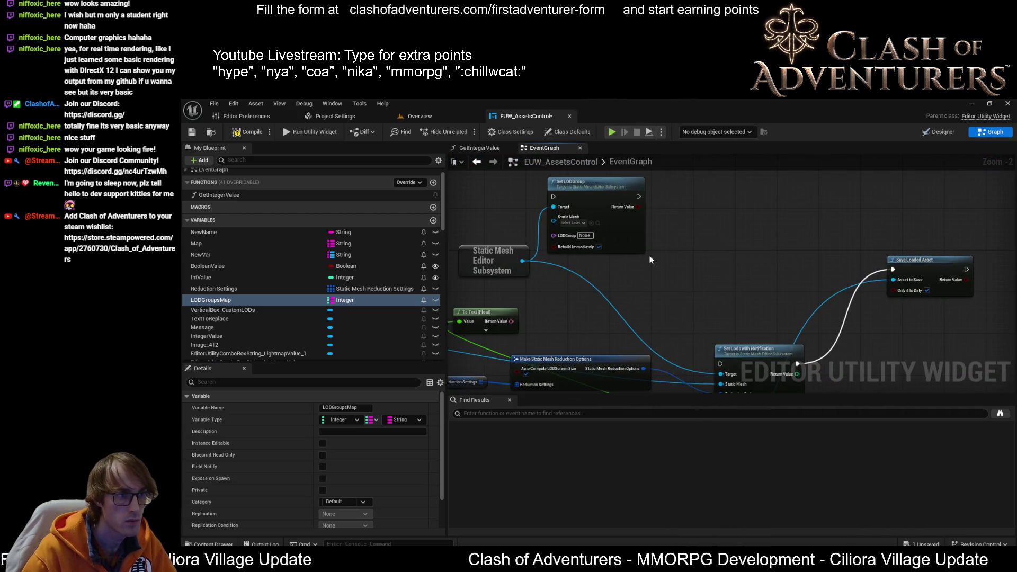
- Switch LODGroupsMap's value type from String to Name and save the blueprint
left_click(402, 421)
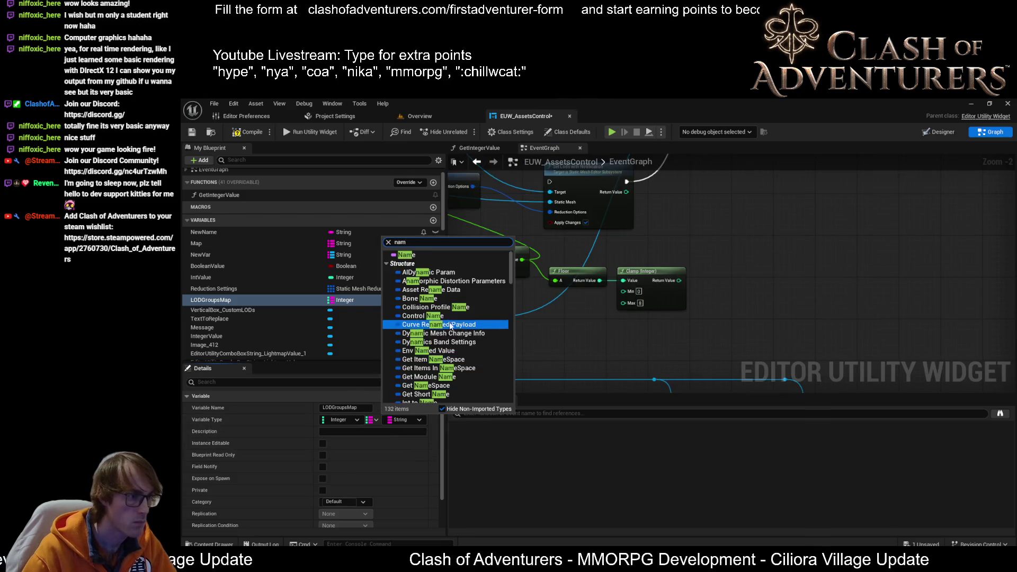
left_click_drag(659, 204, 880, 364)
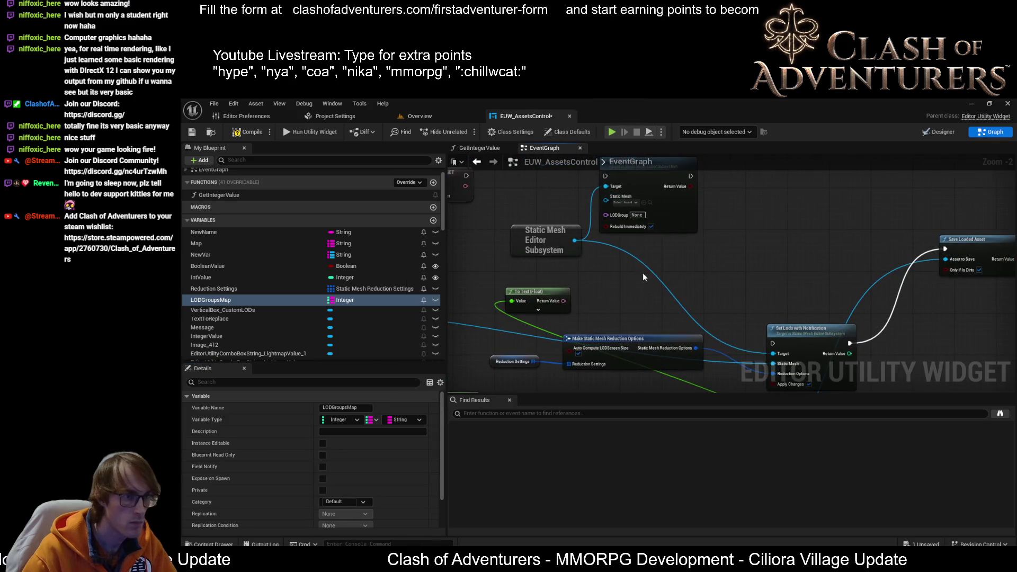
left_click(402, 420)
type("nam")
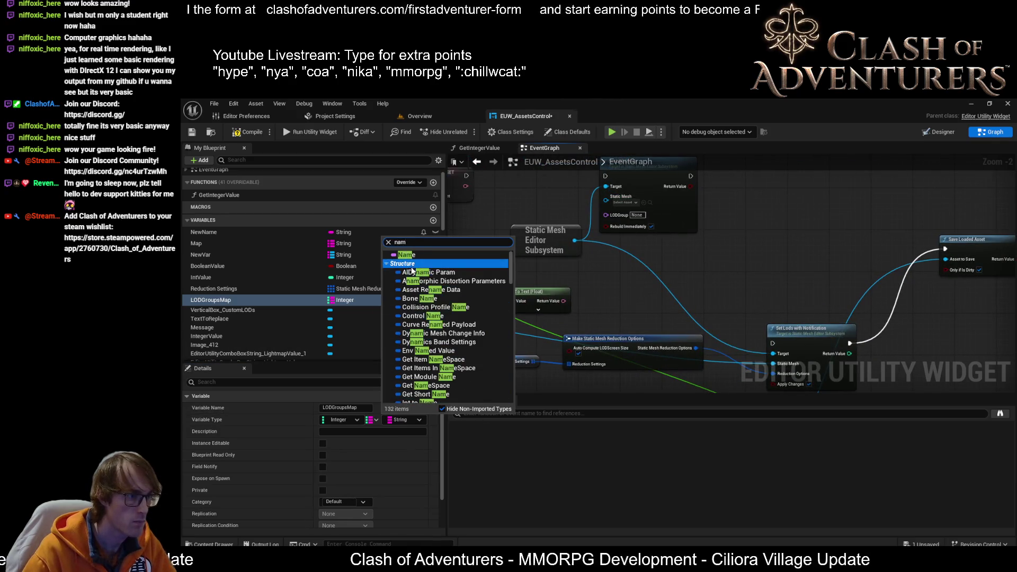
left_click(406, 255)
left_click_drag(651, 332, 655, 226)
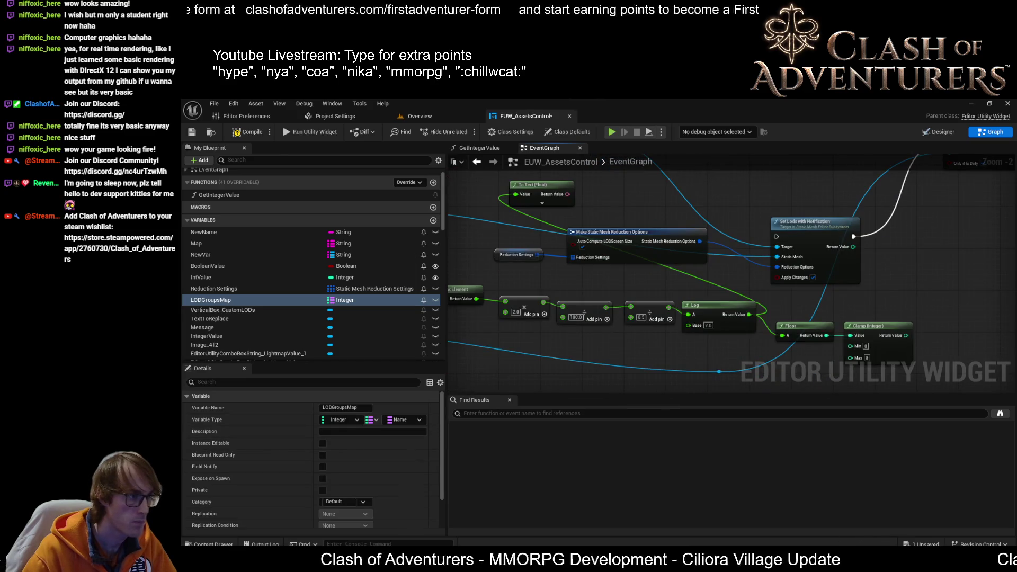
key("ctrl+s")
- Add a LODGroupsMap element with COA_XSLOD copied from the config file as its value
scroll(383, 461, "down", 2)
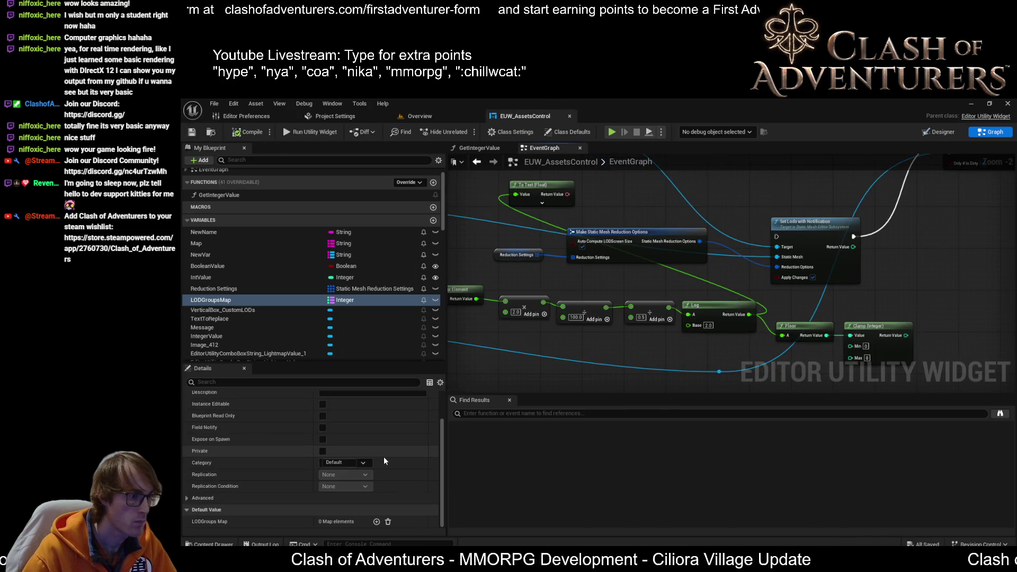
left_click(376, 522)
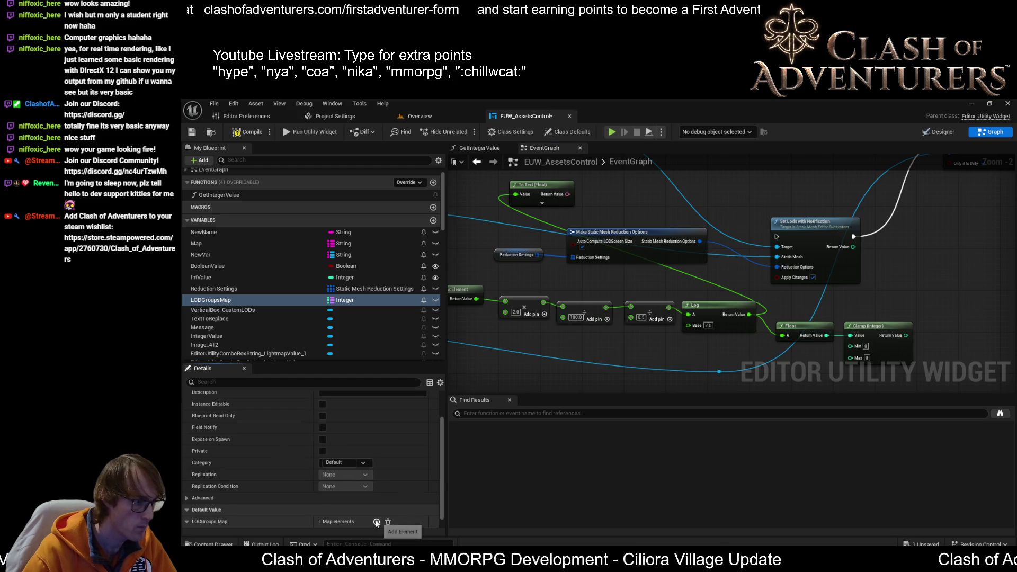
left_click(376, 522)
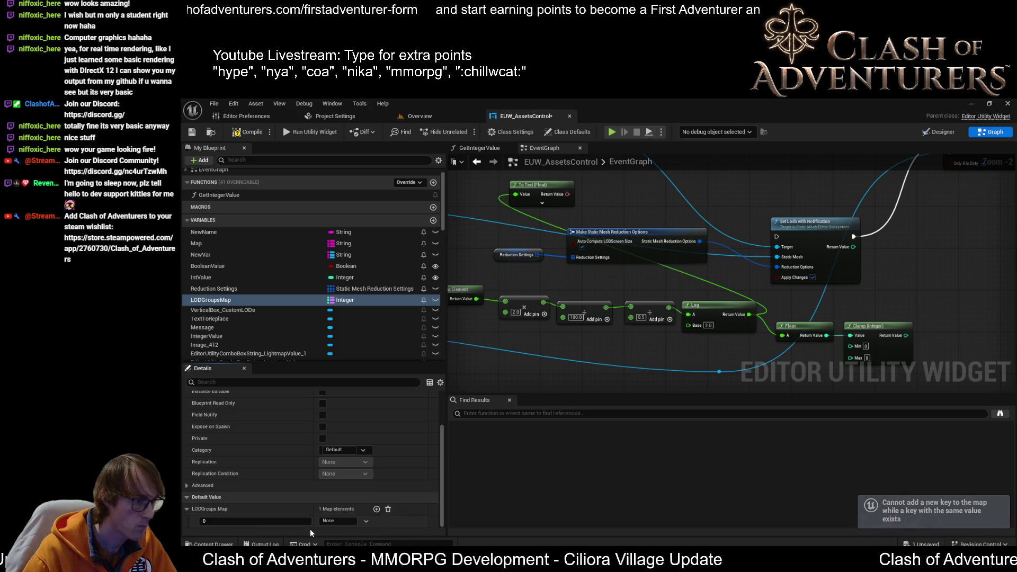
left_click(339, 521)
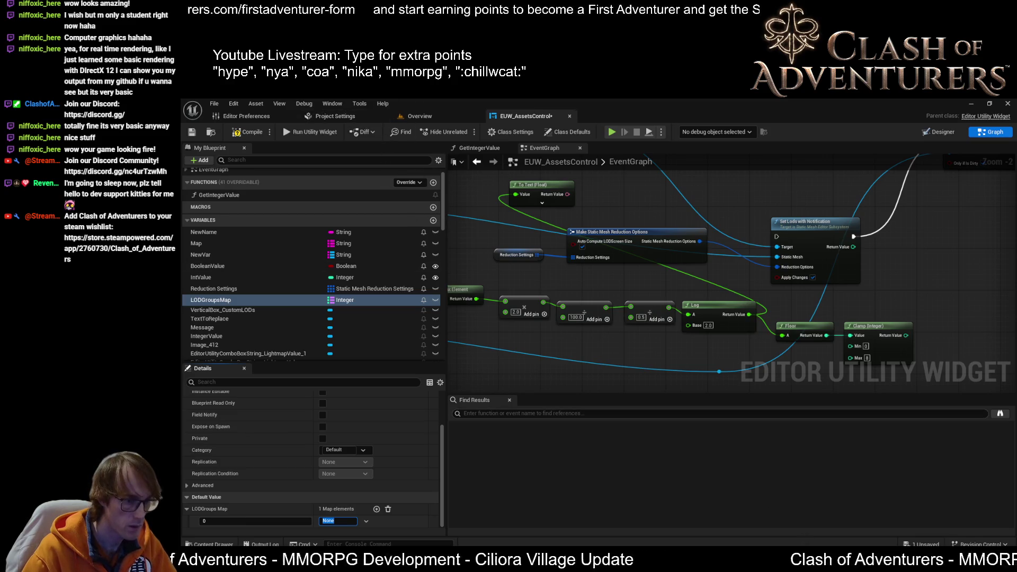
key("alt+Tab")
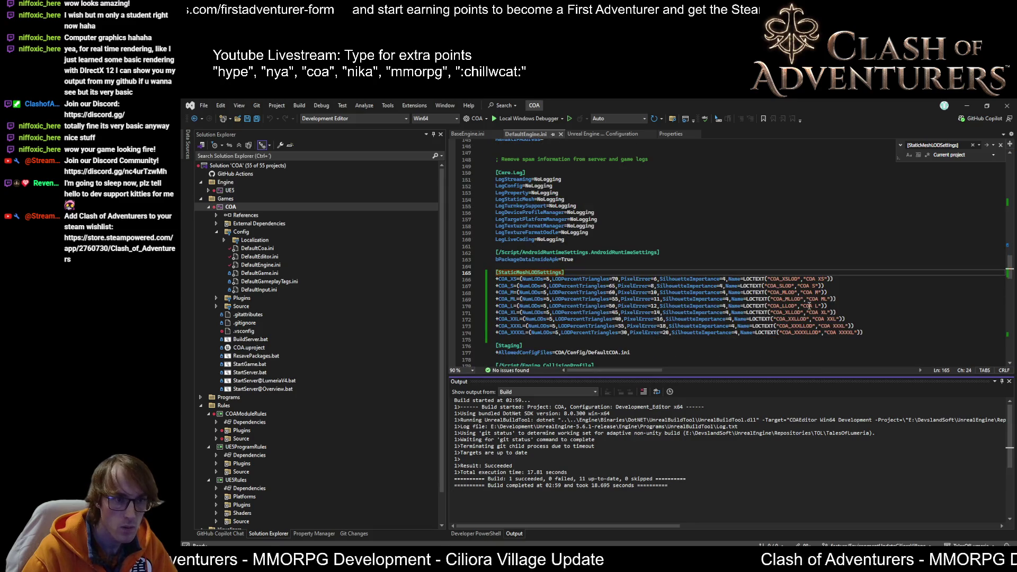
double_click(784, 279)
key("ctrl+c")
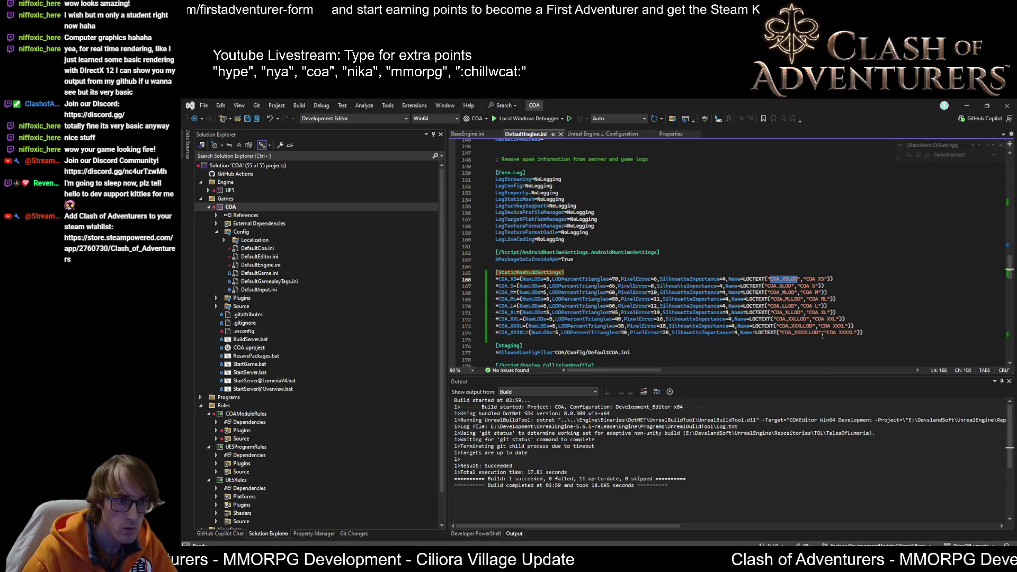
key("alt+Tab")
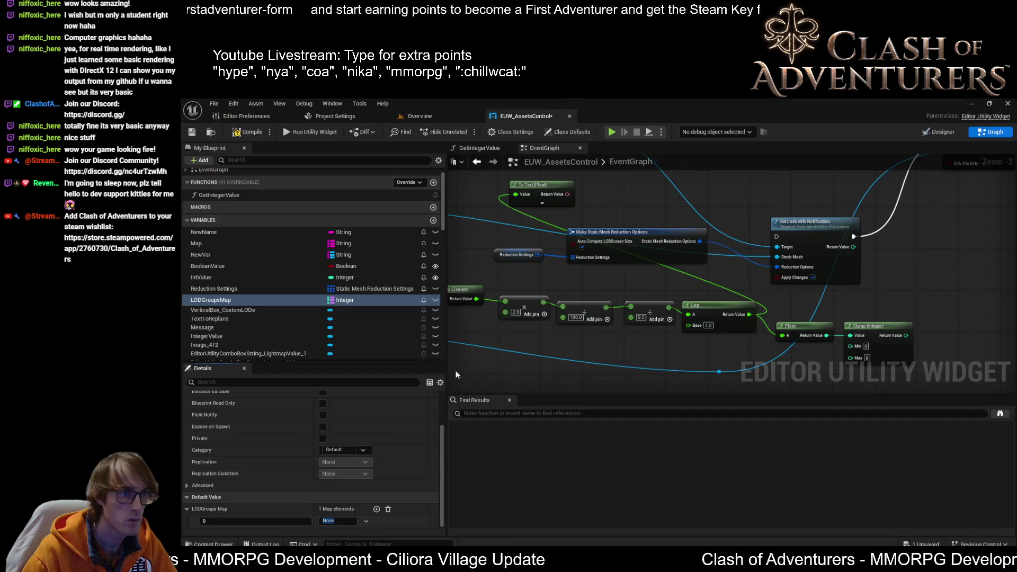
key("ctrl+v")
key("Return")
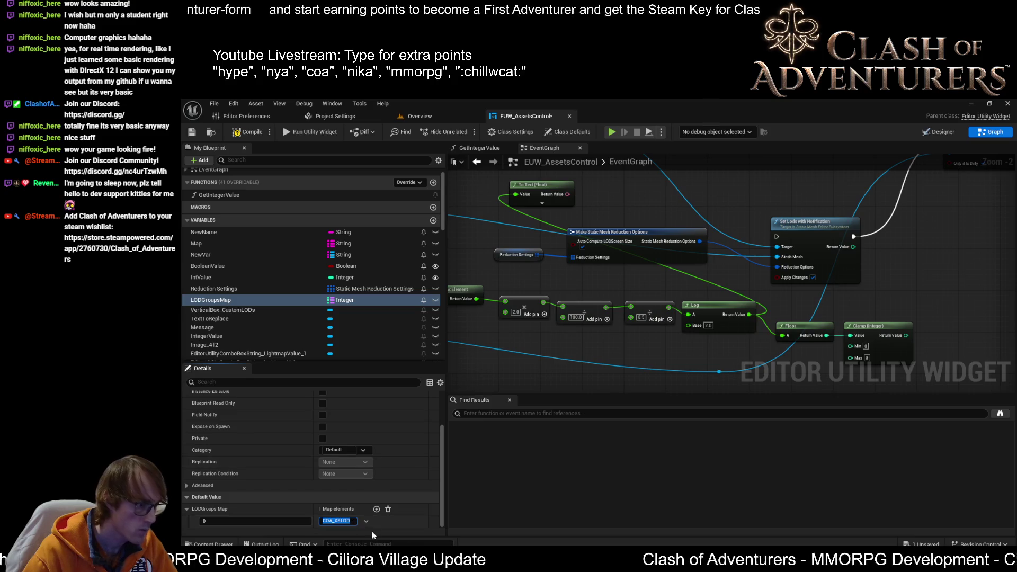
left_click(374, 516)
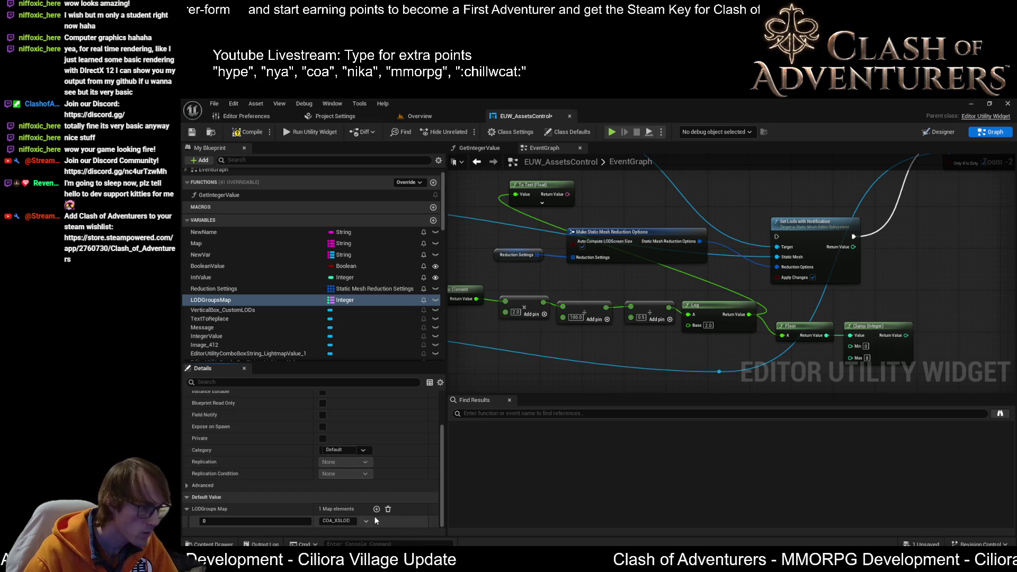
- Change the first entry's key from 0 to 8, after copying COA_XXXXLLOD from DefaultEngine.ini
left_click(375, 509)
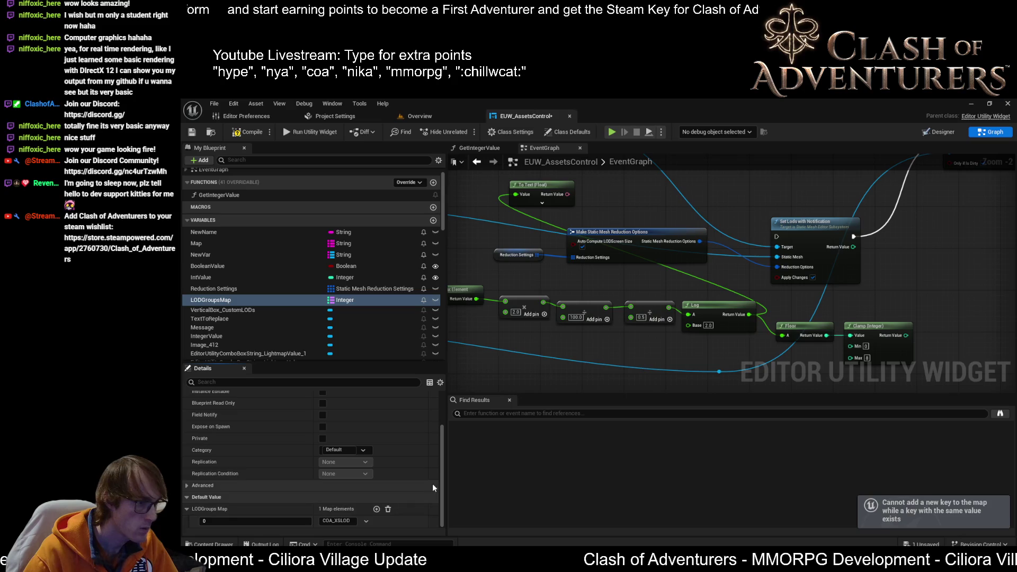
left_click(255, 520)
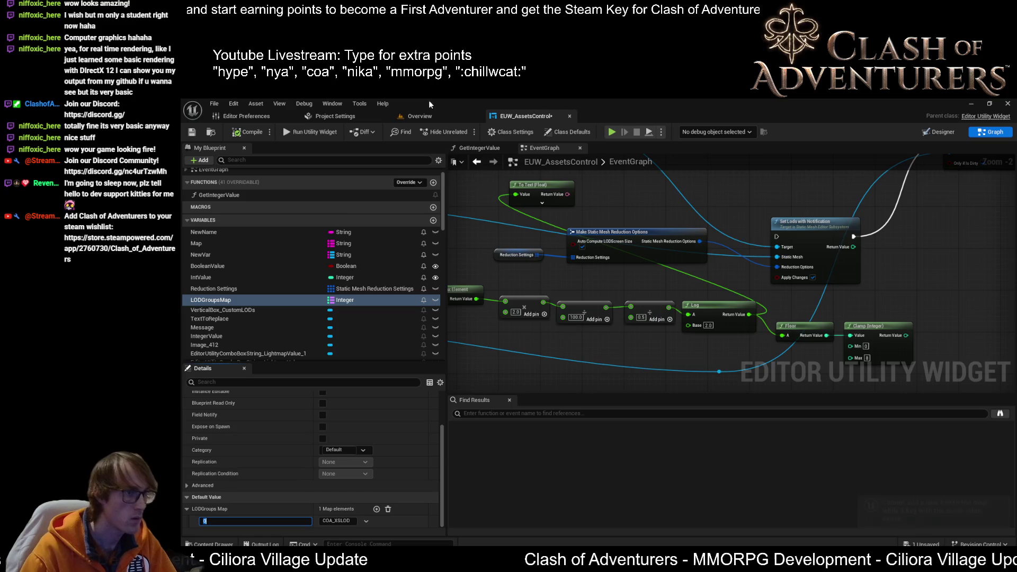
key("alt+Tab")
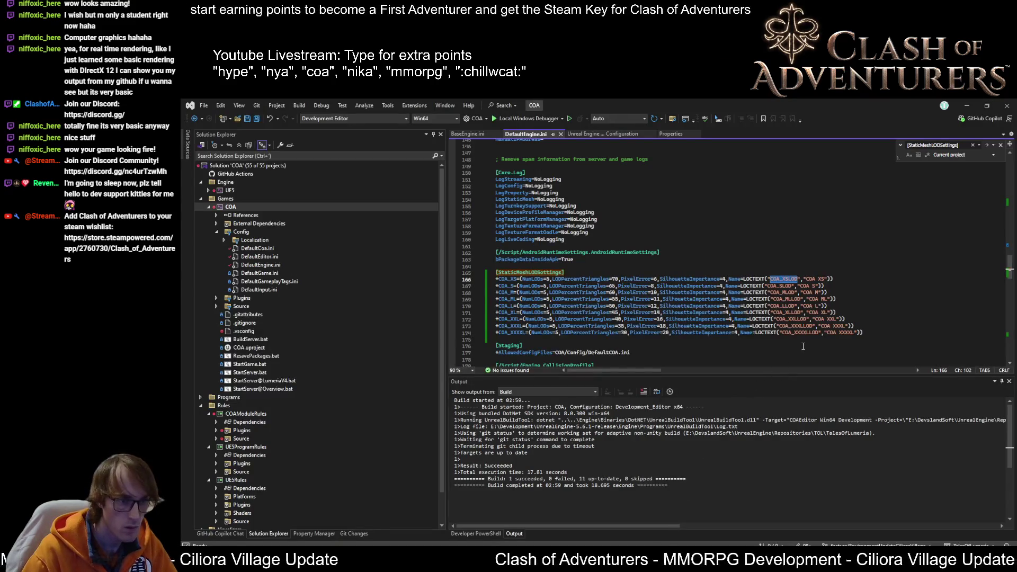
double_click(803, 333)
key("ctrl+c")
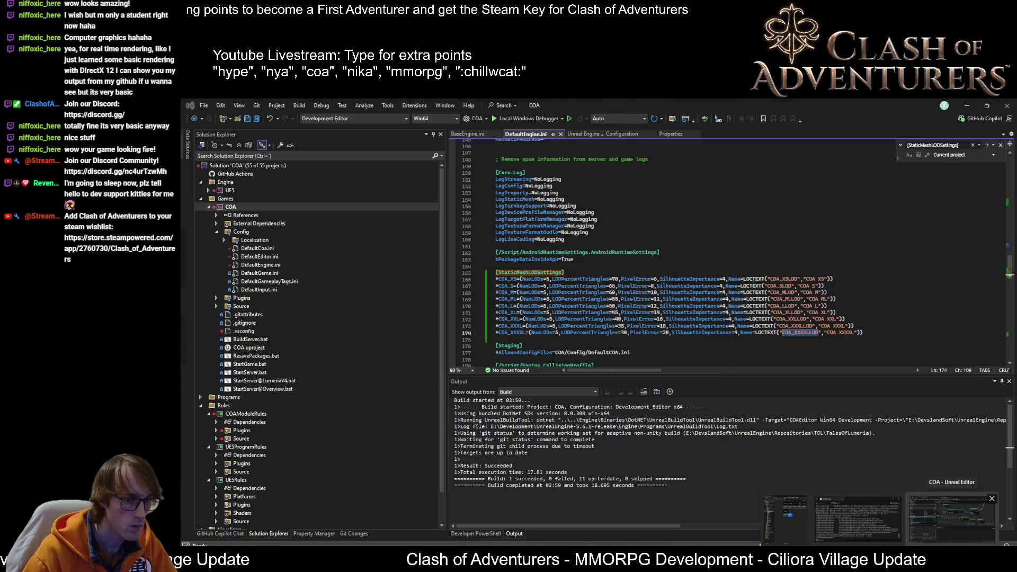
key("alt+Tab")
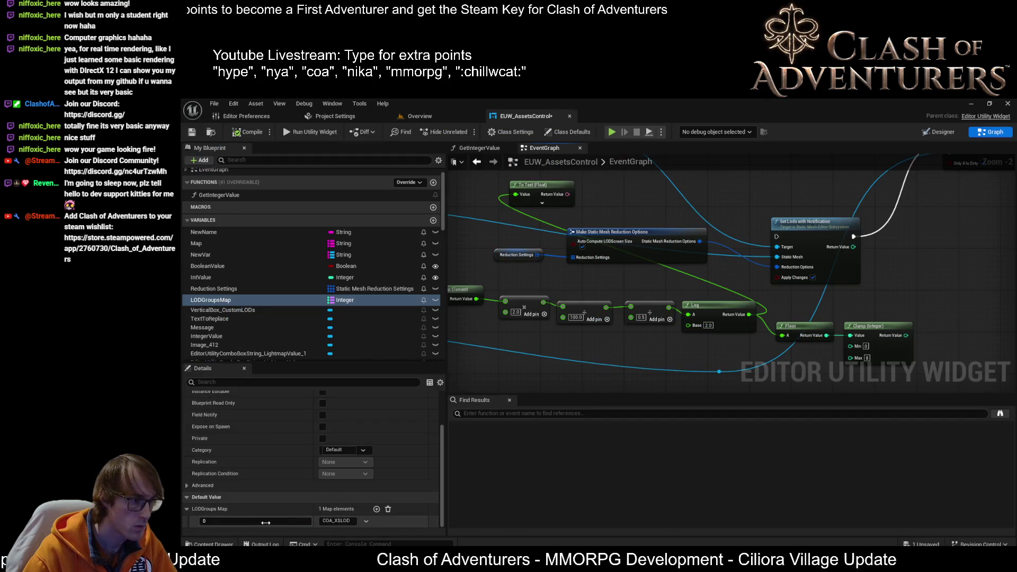
left_click(259, 521)
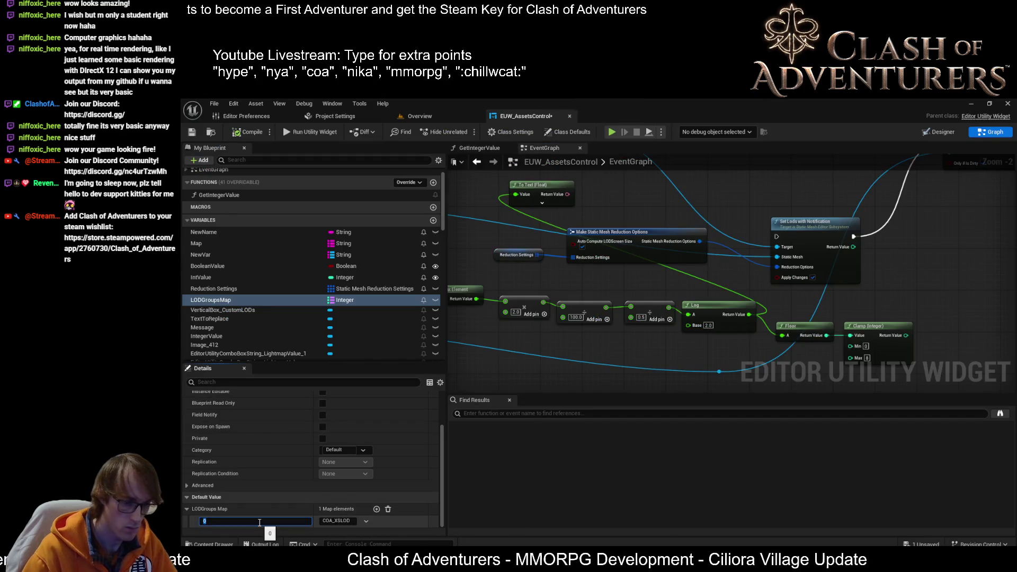
key("Return")
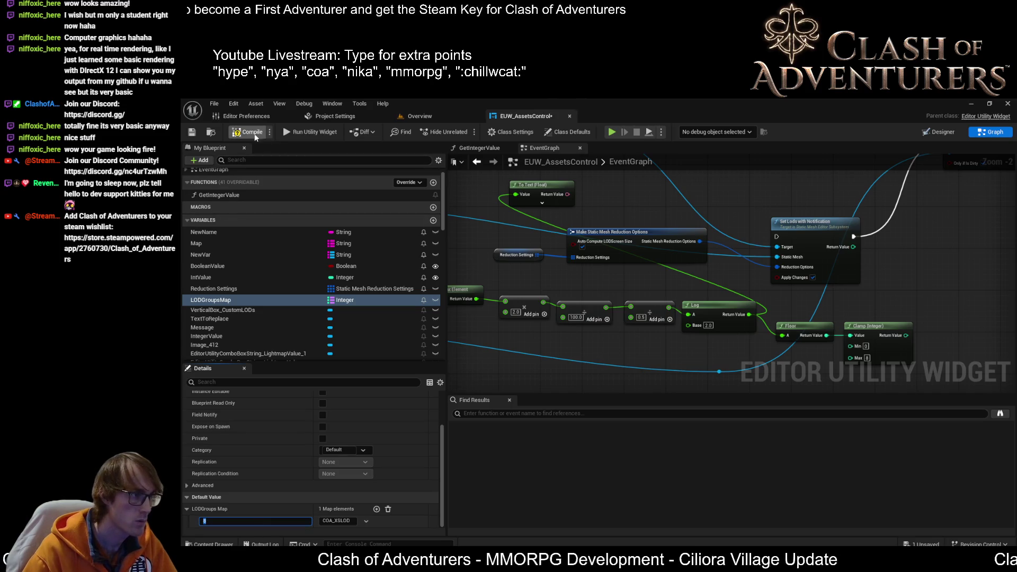
- Add a second entry with key 7 and value COA_XXXLLOD
left_click(376, 509)
scroll(260, 525, "down", 1)
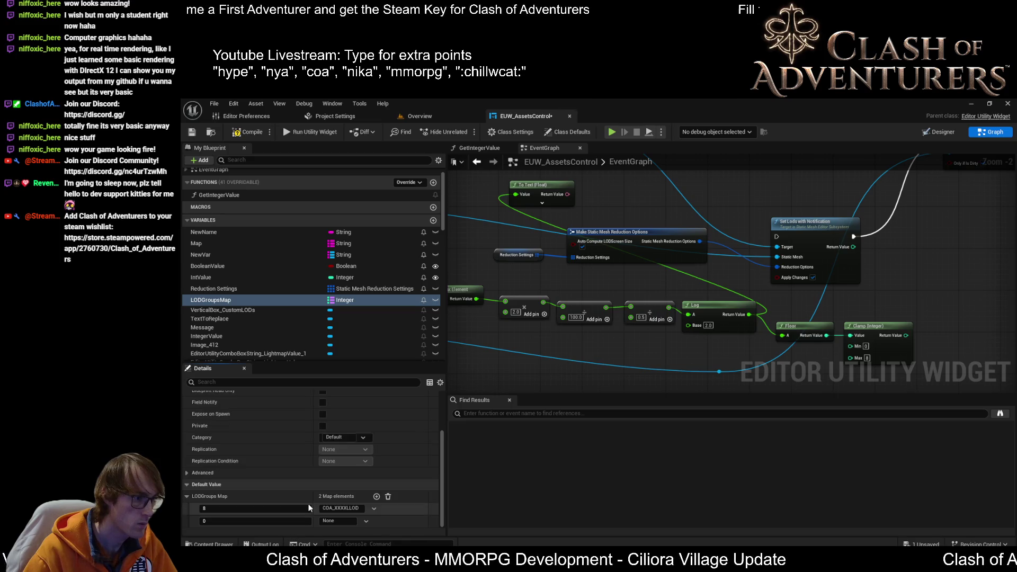
left_click(234, 524)
type("7")
left_click(344, 521)
key("ctrl+v")
key("BackSpace")
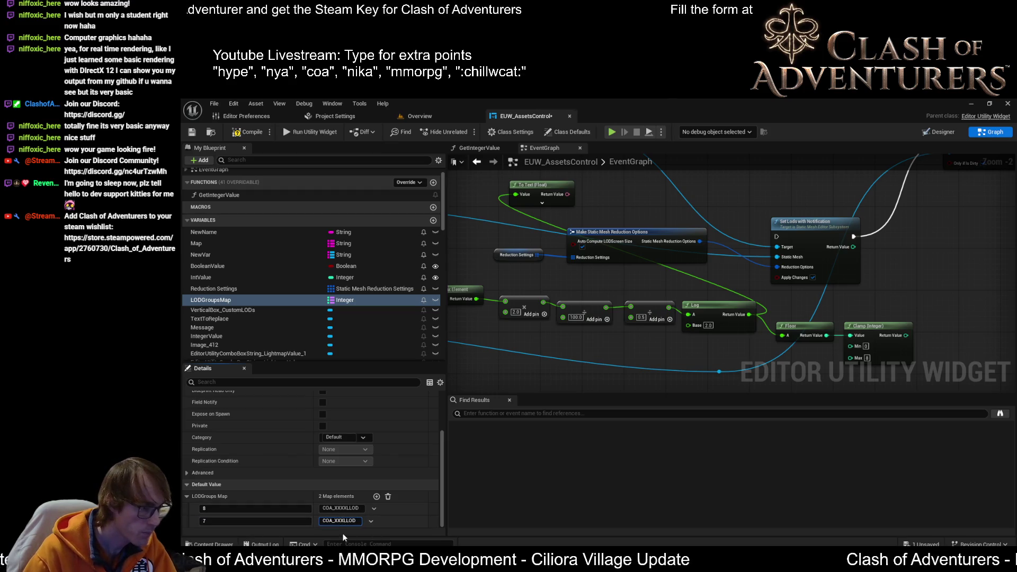
key("ctrl+a")
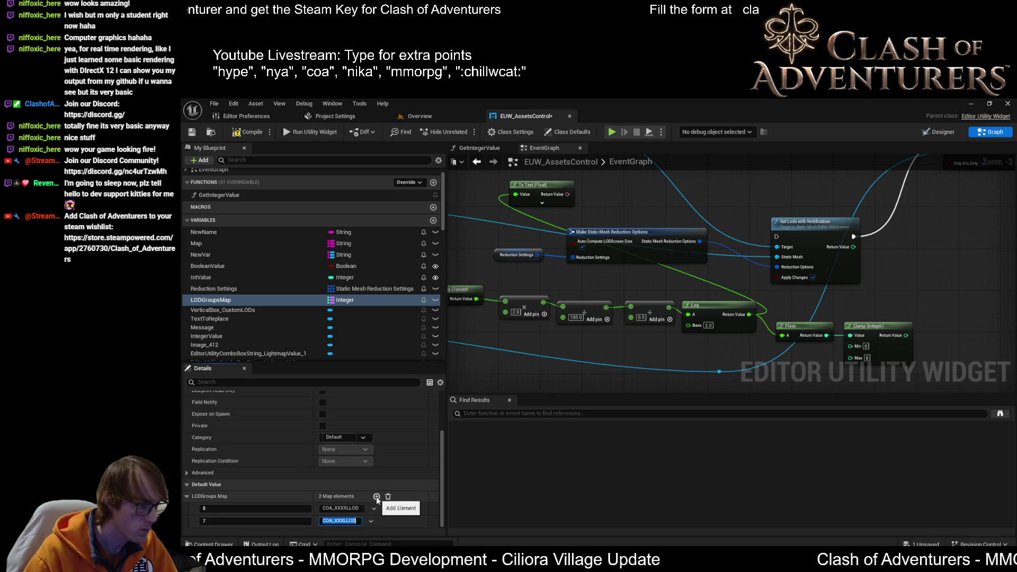
- Add a third entry with key 6, its pasted COA name shortened by one X
left_click(376, 497)
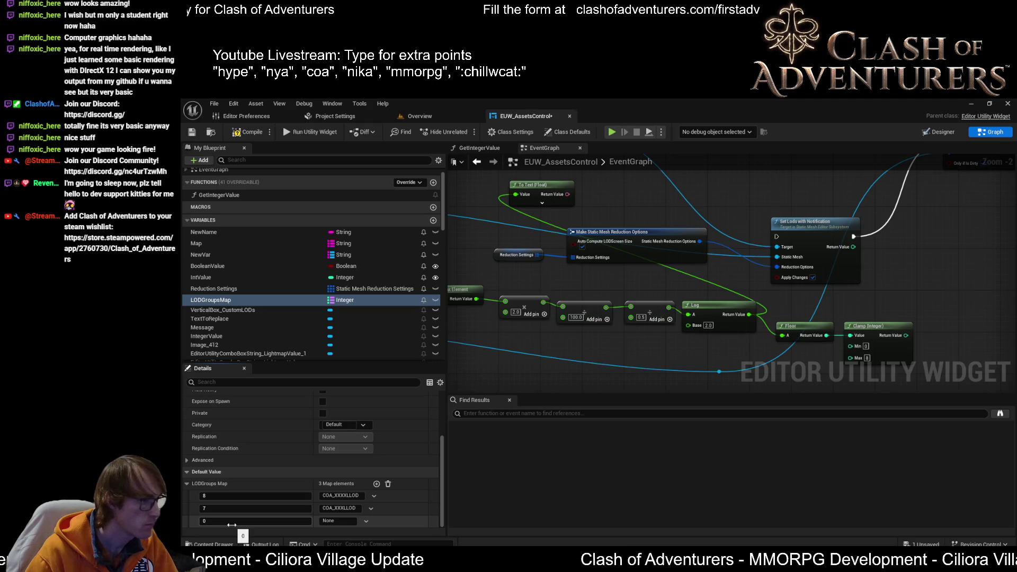
left_click(232, 523)
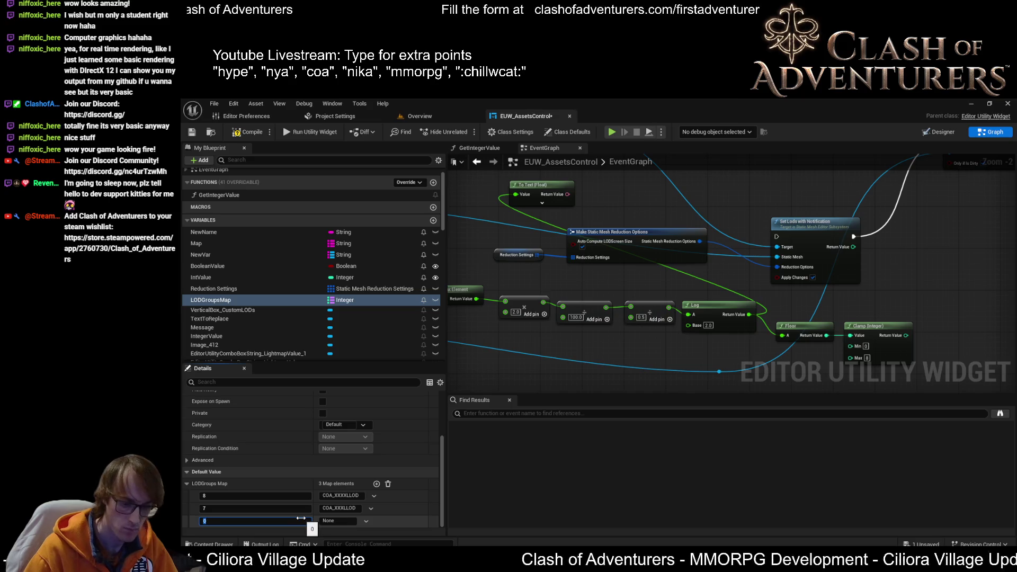
type("6")
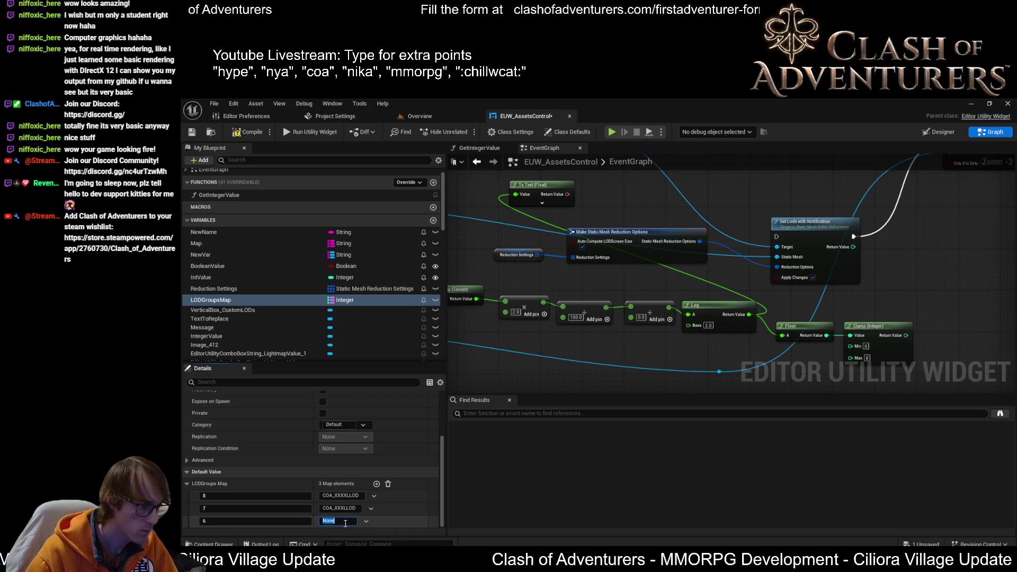
type("COA_XXXXLLOD")
left_click(354, 521)
left_click(404, 513)
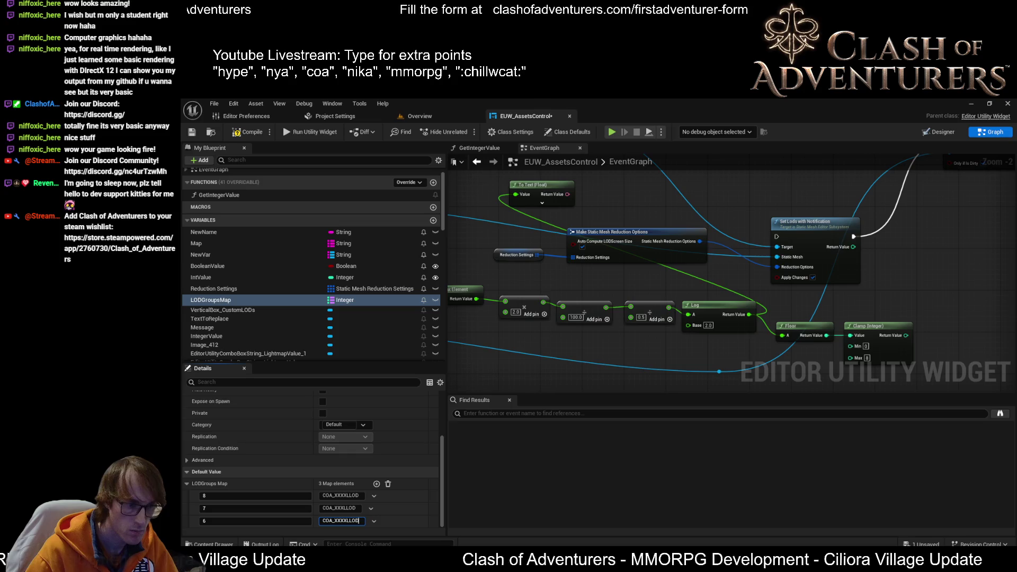
key("alt+Tab")
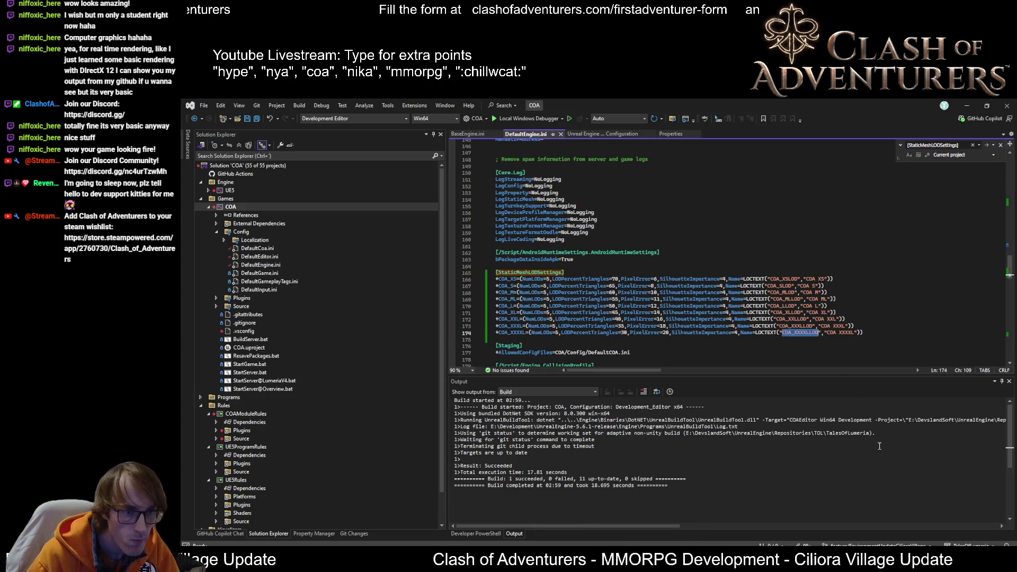
mouse_move(921, 545)
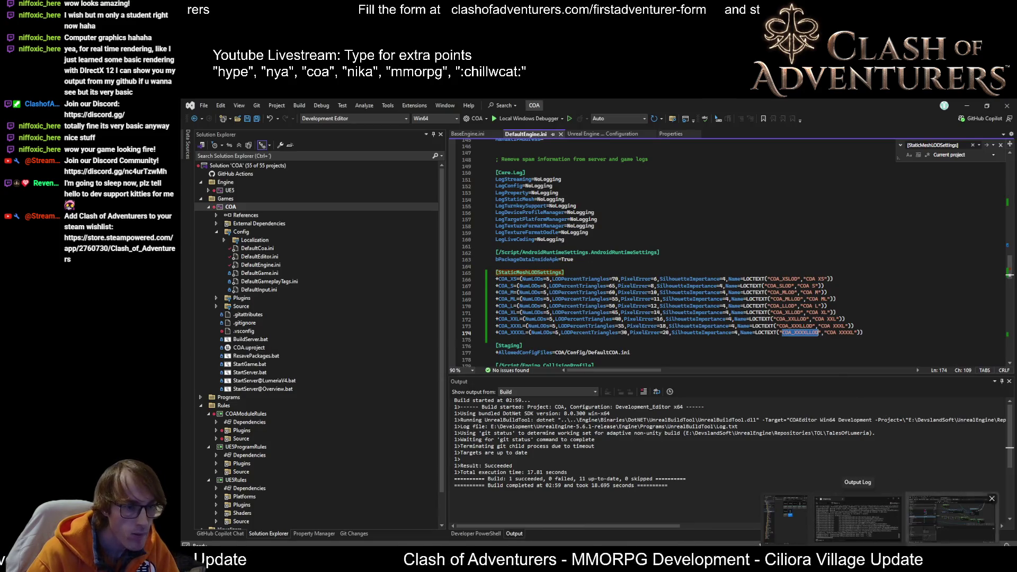
left_click(952, 519)
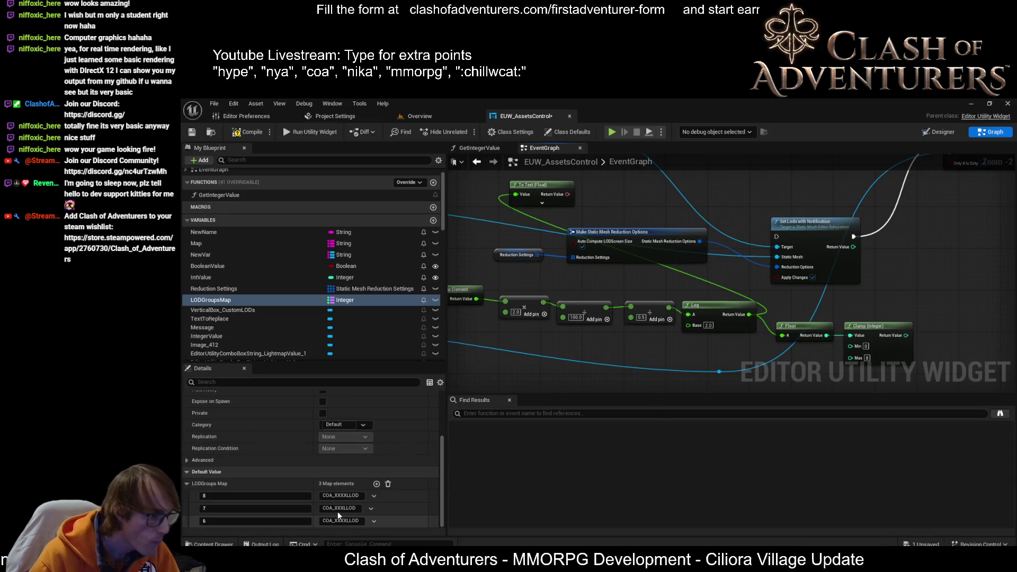
left_click(346, 521)
key("BackSpace")
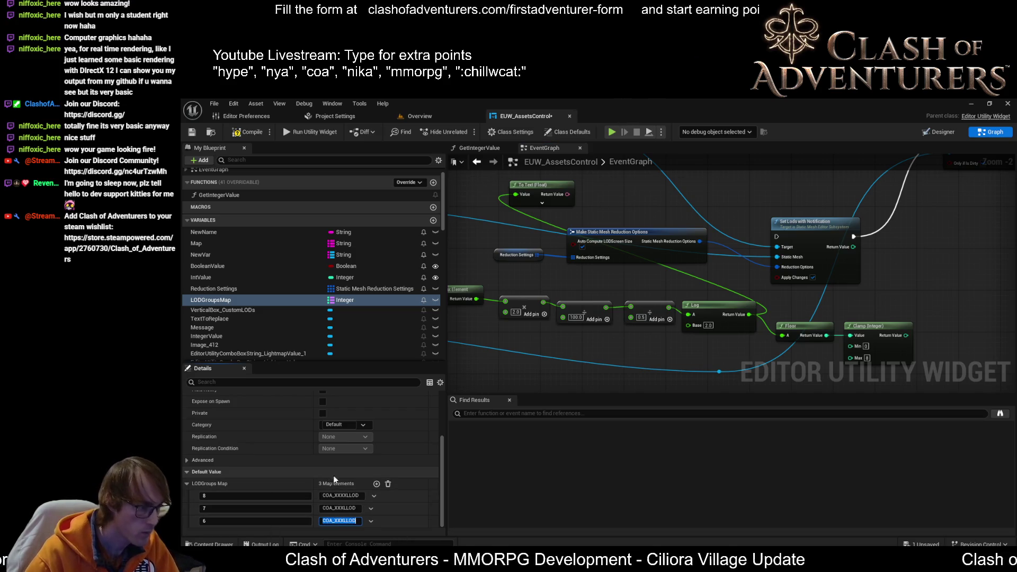
- Add a fourth entry, keyed 5, and commit its value
left_click(377, 484)
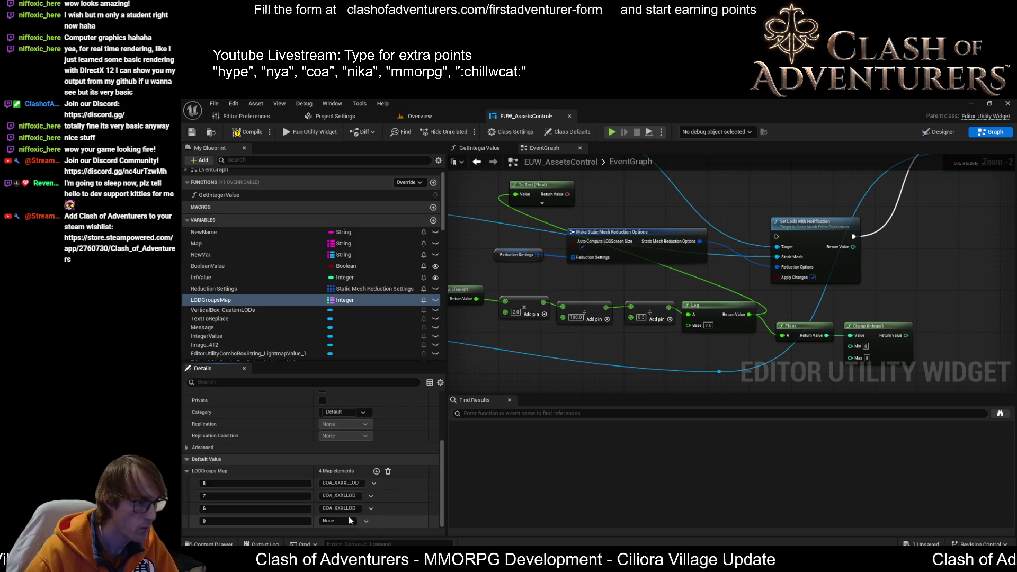
left_click(345, 519)
key("Return")
key("Return")
- Set key 5 to COA_XXLLOD and add key 4 with COA_XLLOD
left_click(343, 521)
left_click(355, 521)
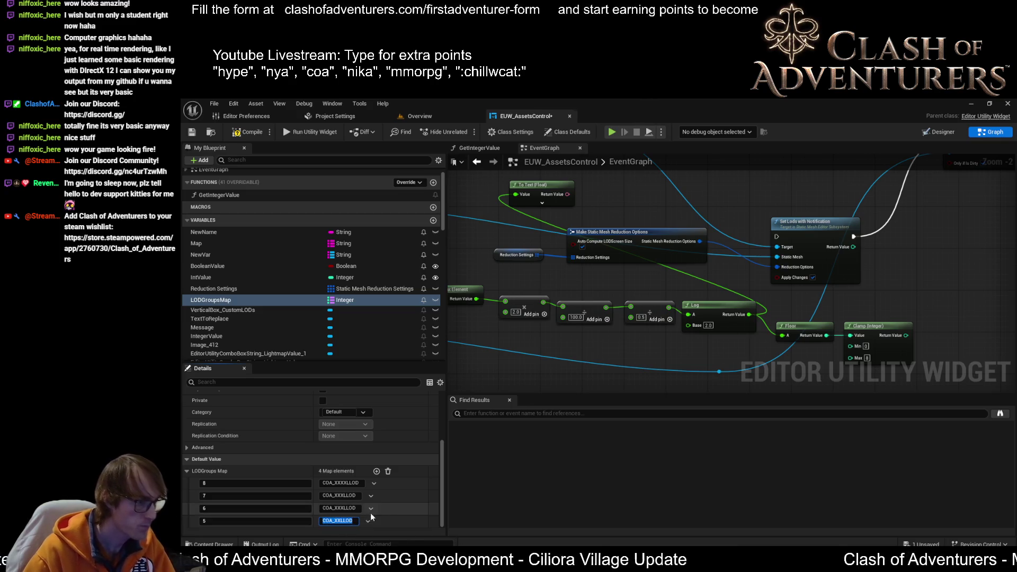
left_click(380, 472)
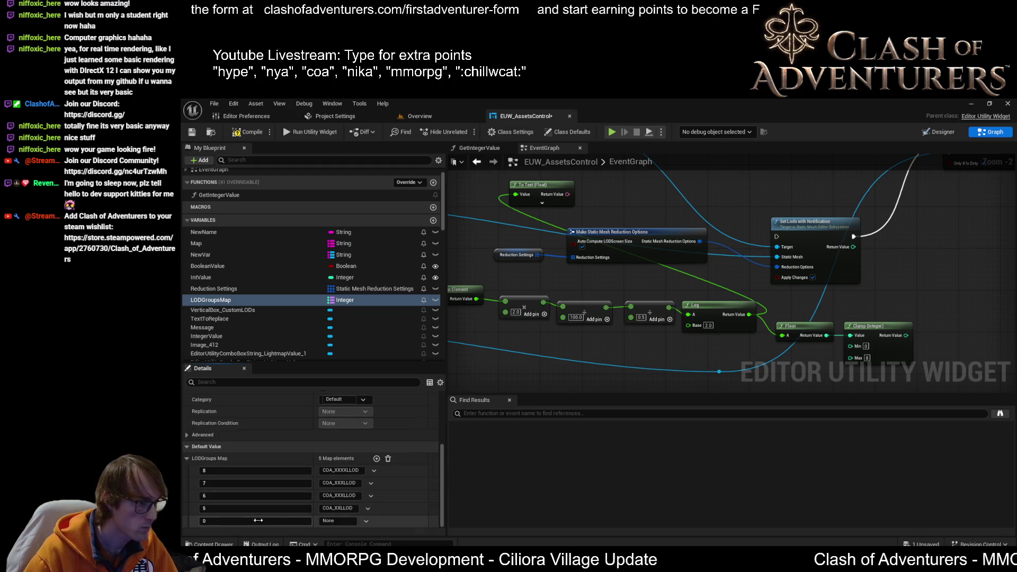
left_click(344, 522)
key("ctrl+v")
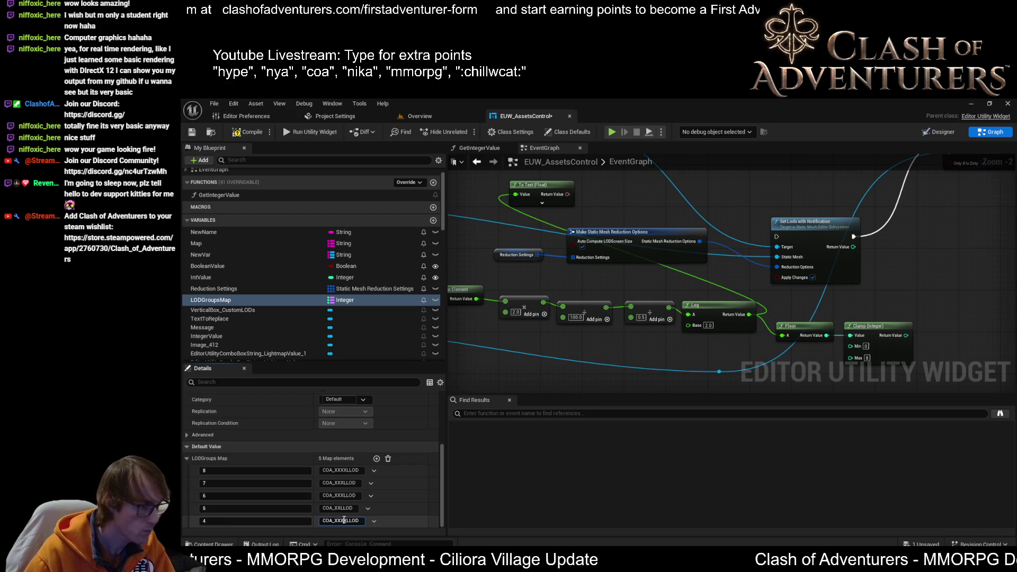
key("BackSpace")
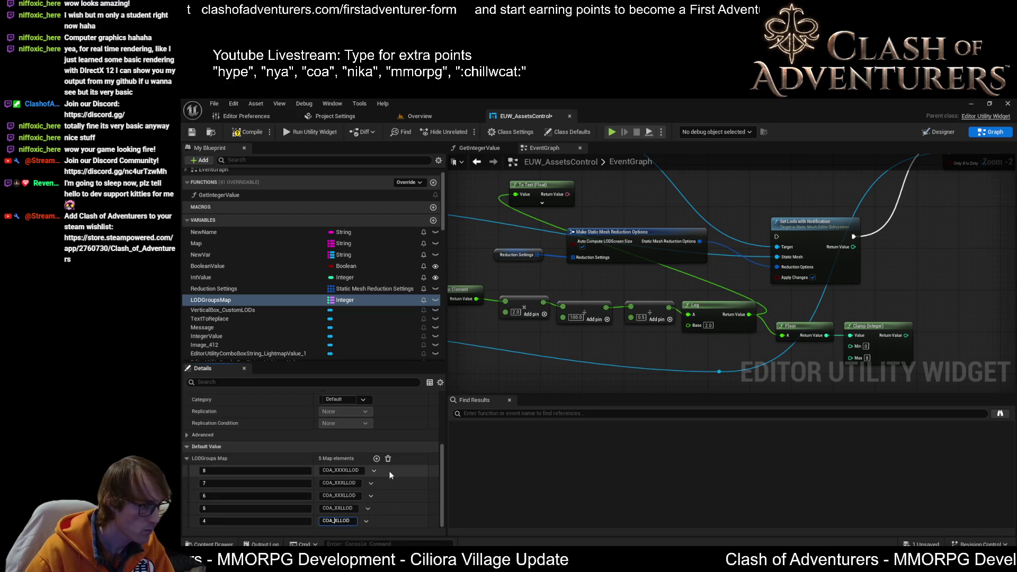
key("ctrl+a")
- Add key 3 with COA_LLOD and key 0 with COA_MLOD
left_click(376, 458)
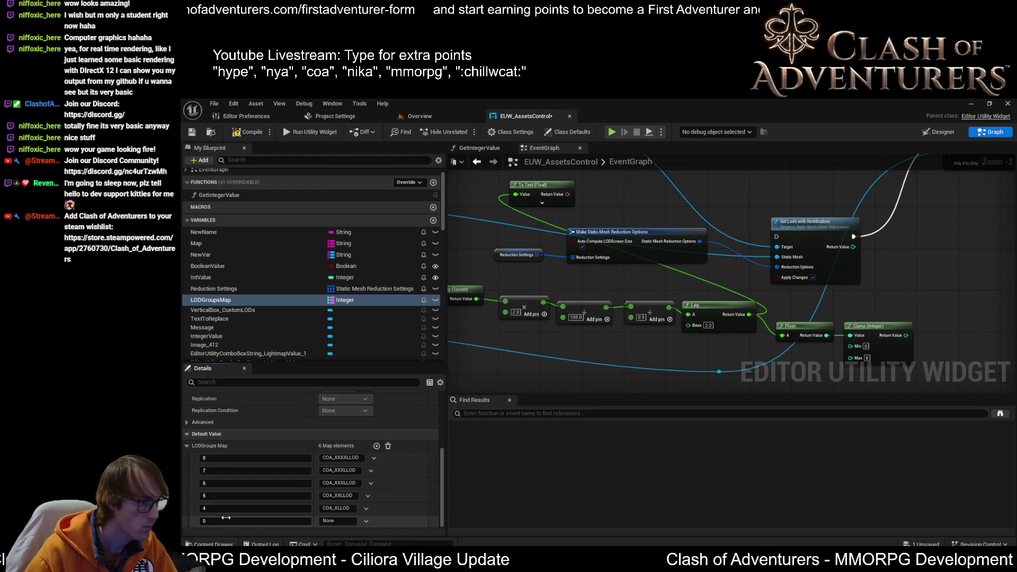
left_click(347, 521)
type("COA_LLOD")
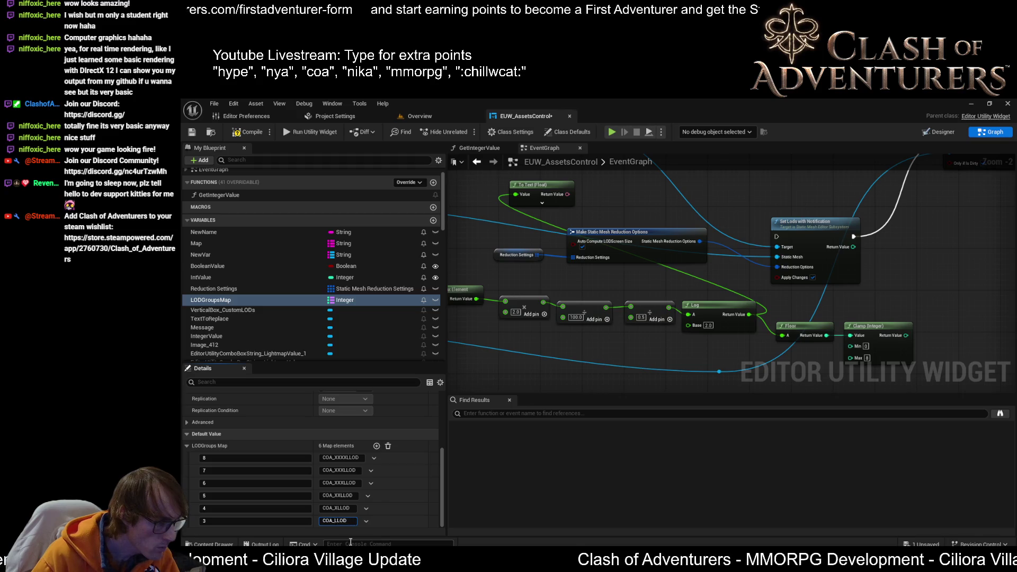
key("ctrl+a")
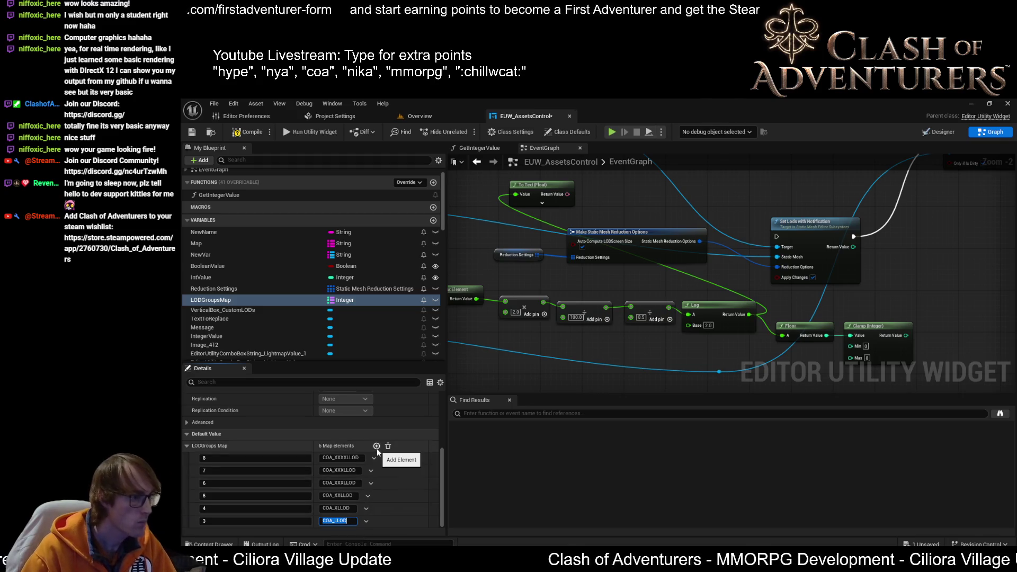
left_click(377, 445)
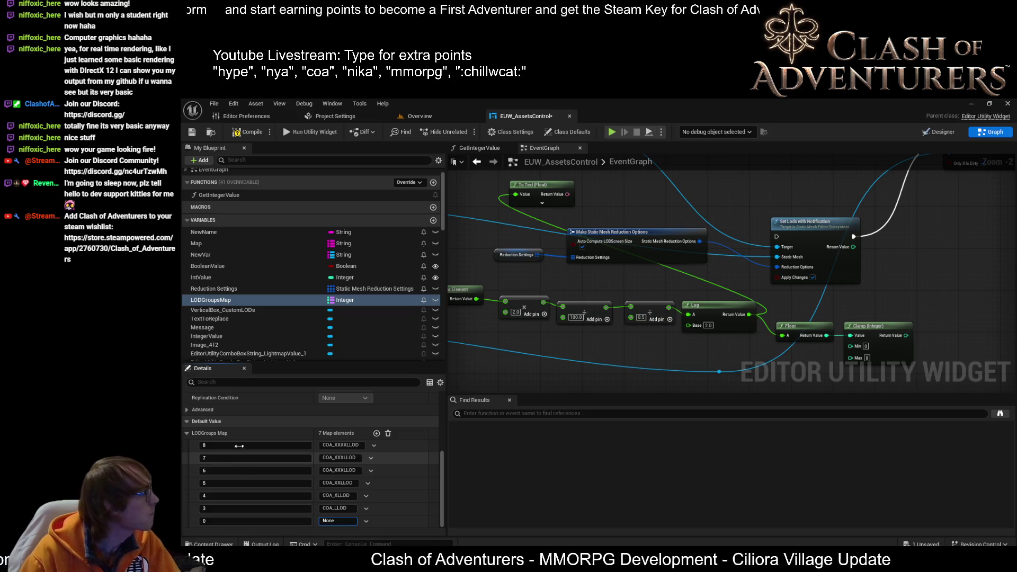
left_click(345, 522)
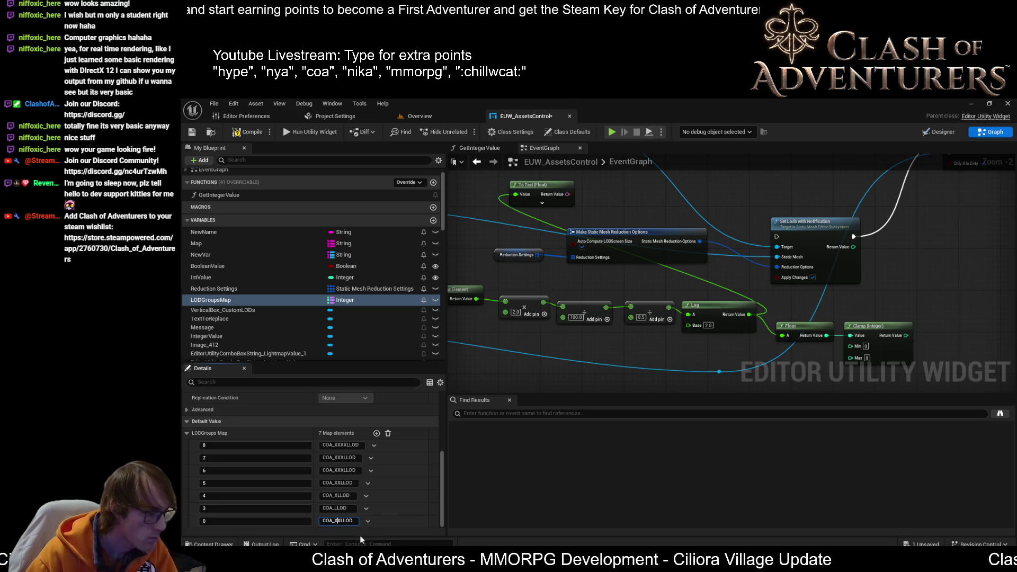
key("BackSpace")
key("BackSpace")
key("BackSpace")
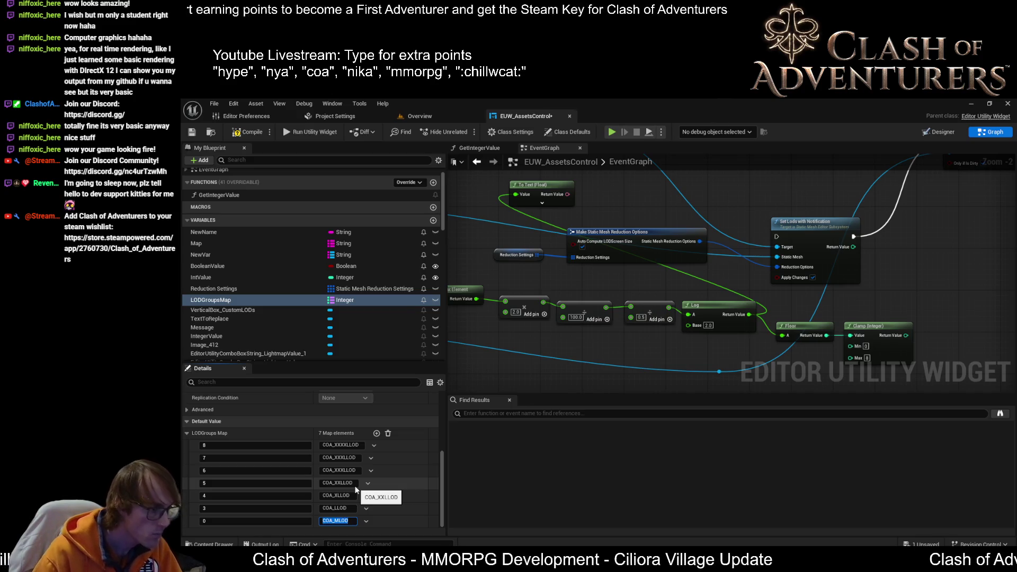
key("ctrl+a")
left_click(377, 434)
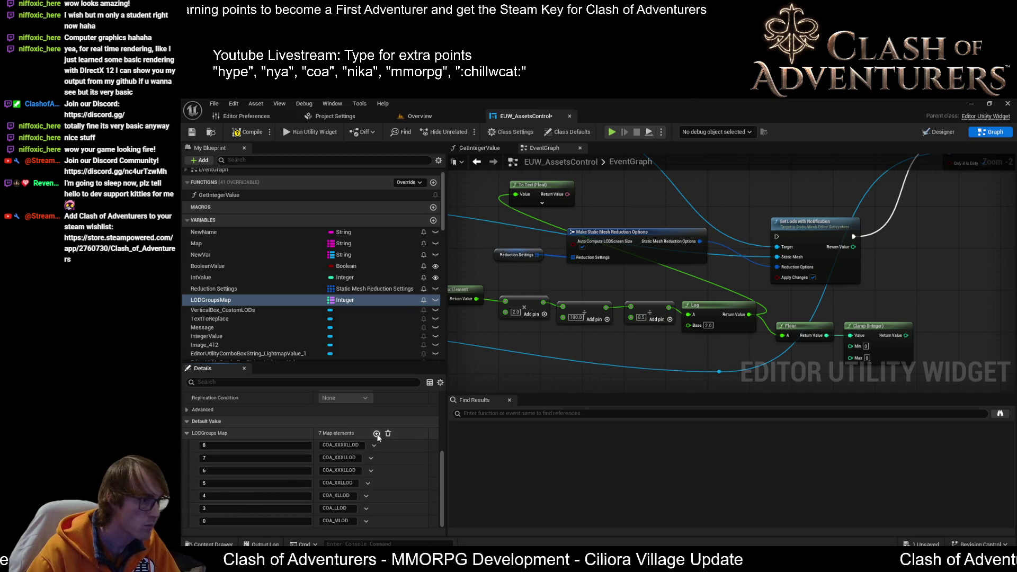